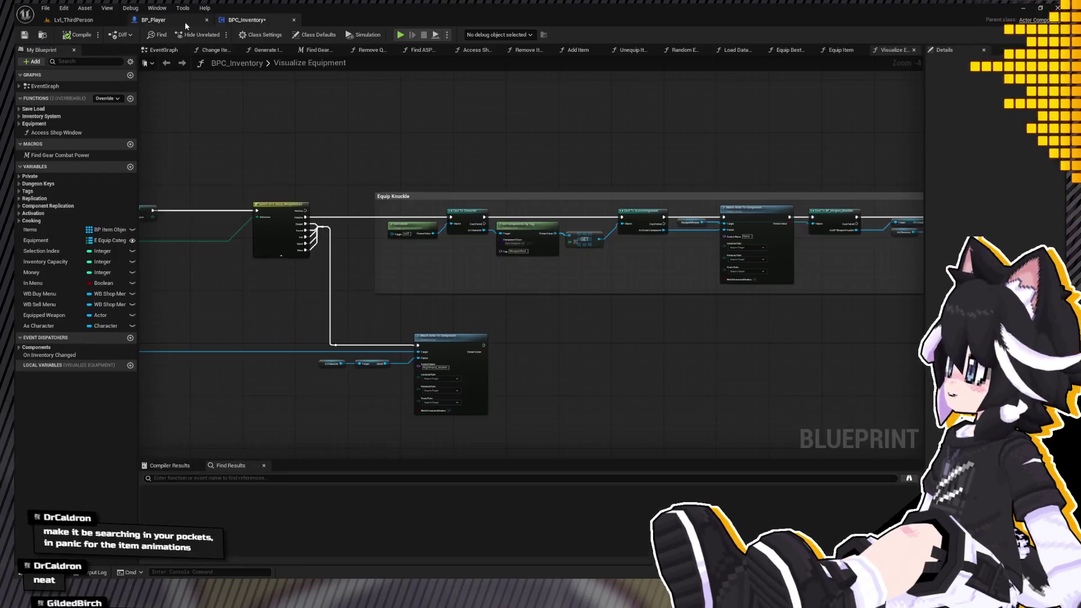
Browse the Content Drawer to the Items/Armor/Chest folder.
{"action": "key", "text": "ctrl+space"}
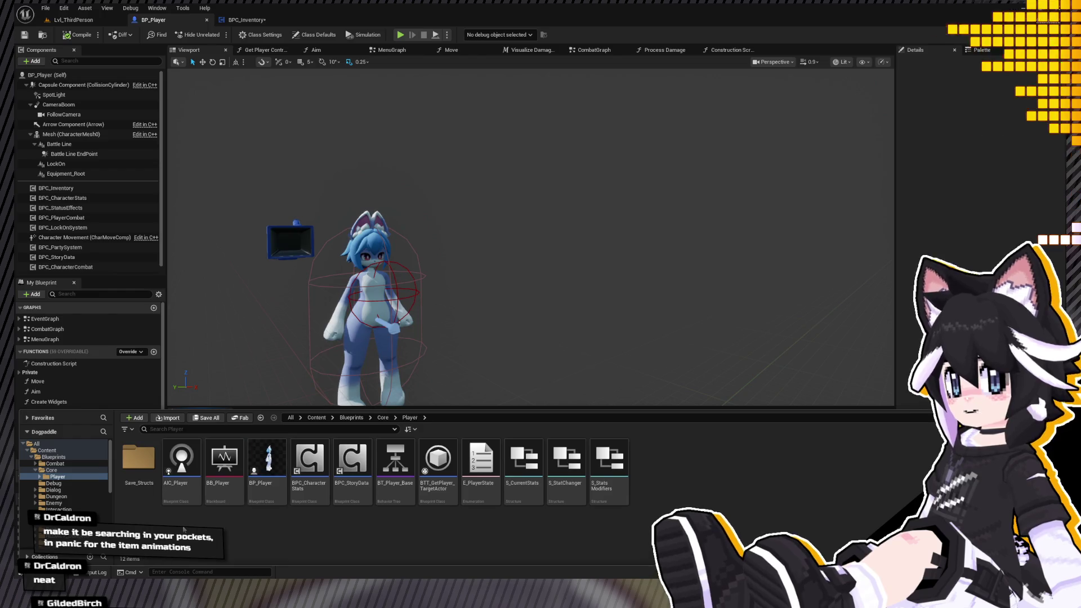
{"action": "scroll", "coordinate": [68, 479], "scroll_direction": "down", "scroll_amount": 5}
{"action": "left_click", "coordinate": [79, 494]}
{"action": "scroll", "coordinate": [80, 489], "scroll_direction": "down", "scroll_amount": 3}
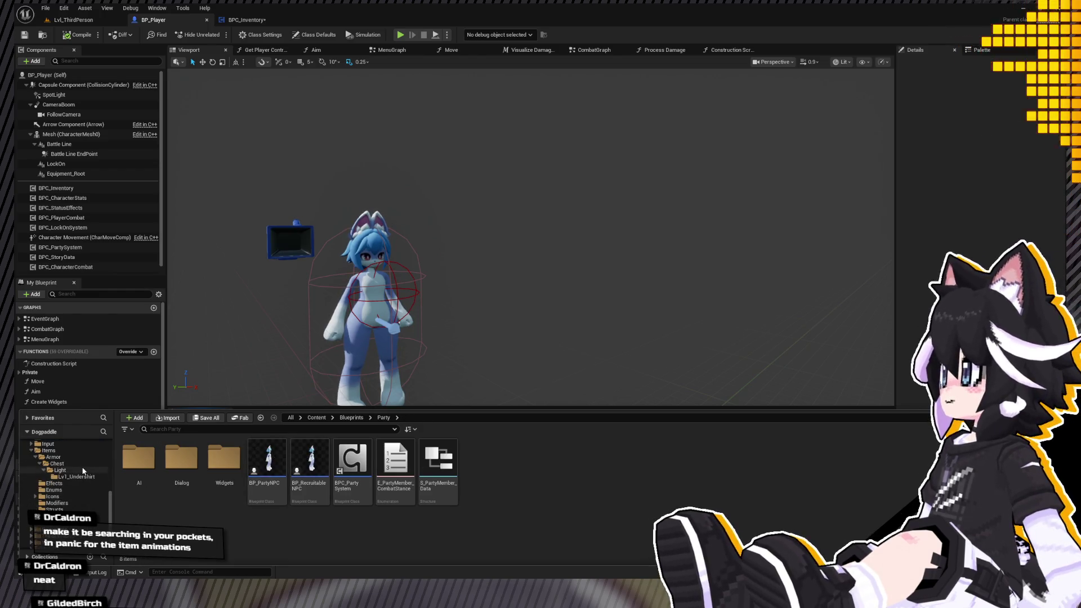
{"action": "left_click", "coordinate": [84, 463]}
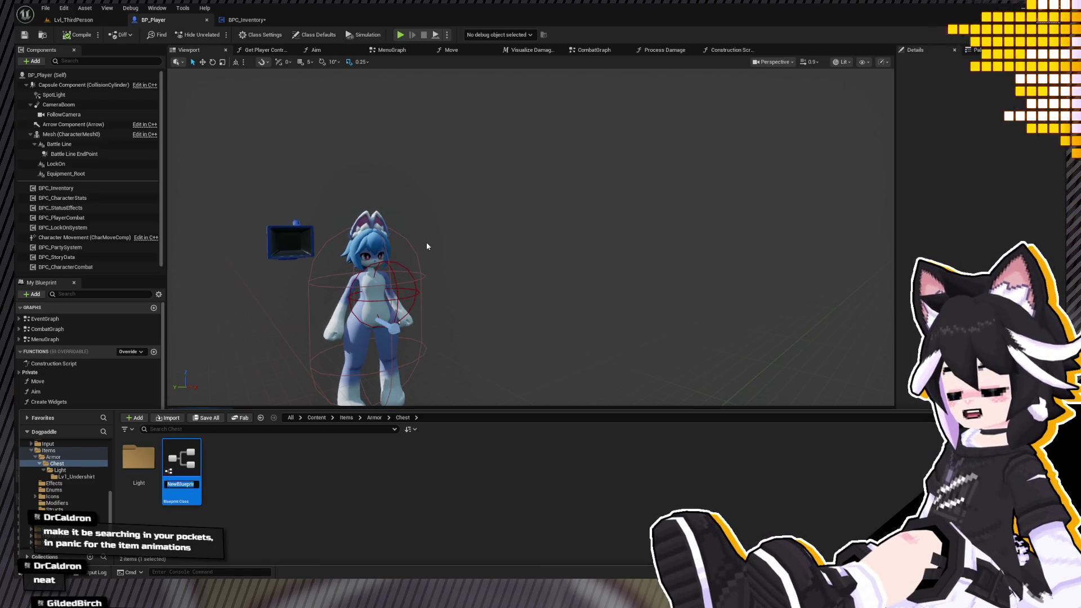
Name the new Blueprint class Gear_Chest and open it for editing.
{"action": "type", "text": "Gear"}
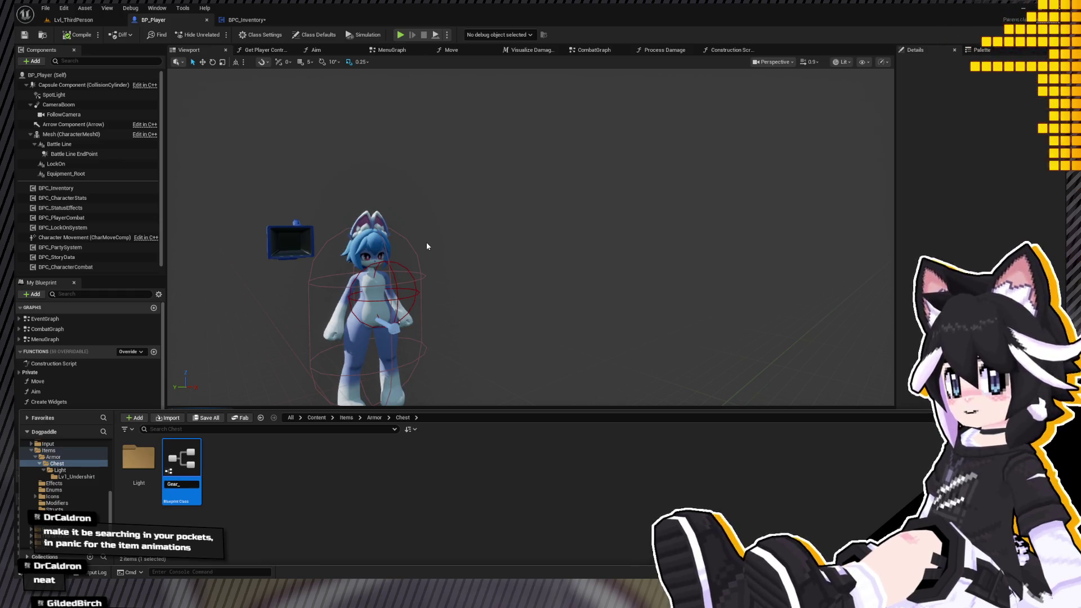
{"action": "type", "text": "_Chest_"}
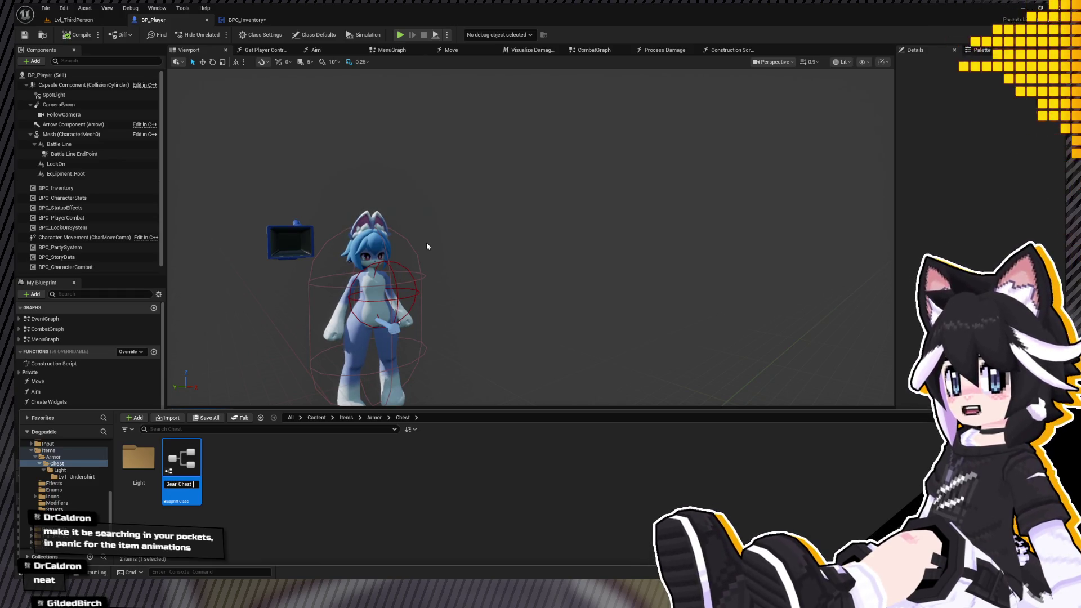
{"action": "key", "text": "BackSpace"}
{"action": "key", "text": "Return"}
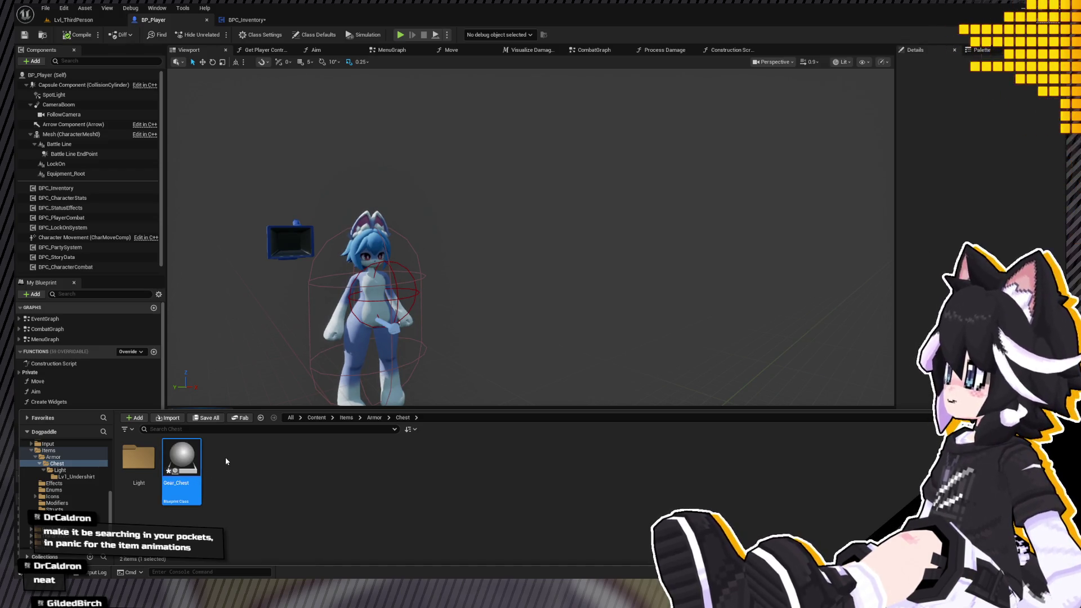
{"action": "key", "text": "Return"}
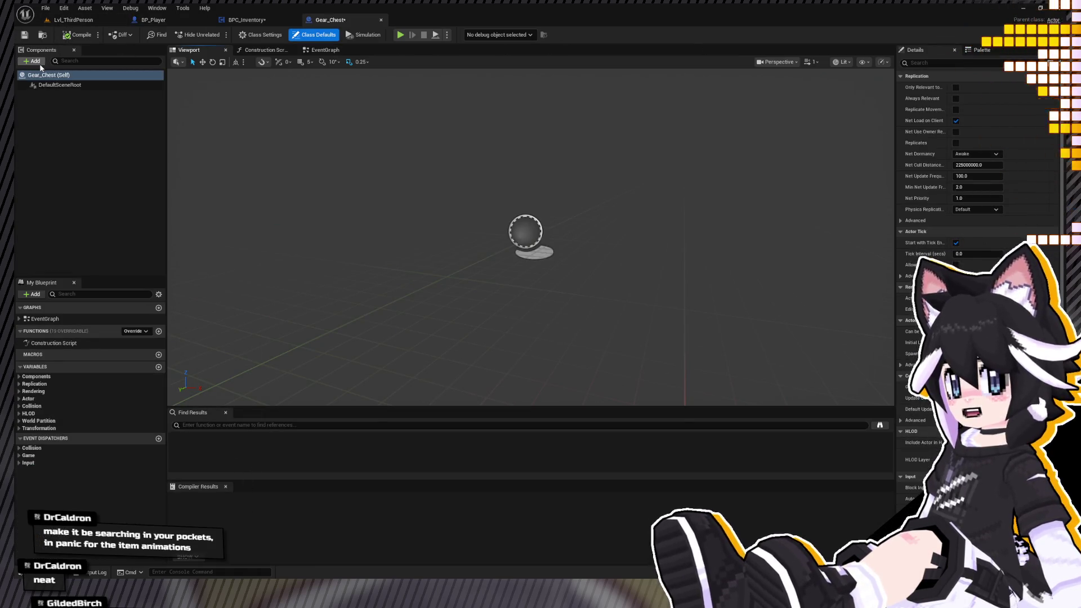
Add a skeletal mesh component named SM_Chest using the SM_Gear_Chest_Undershirt mesh.
{"action": "left_click", "coordinate": [52, 99]}
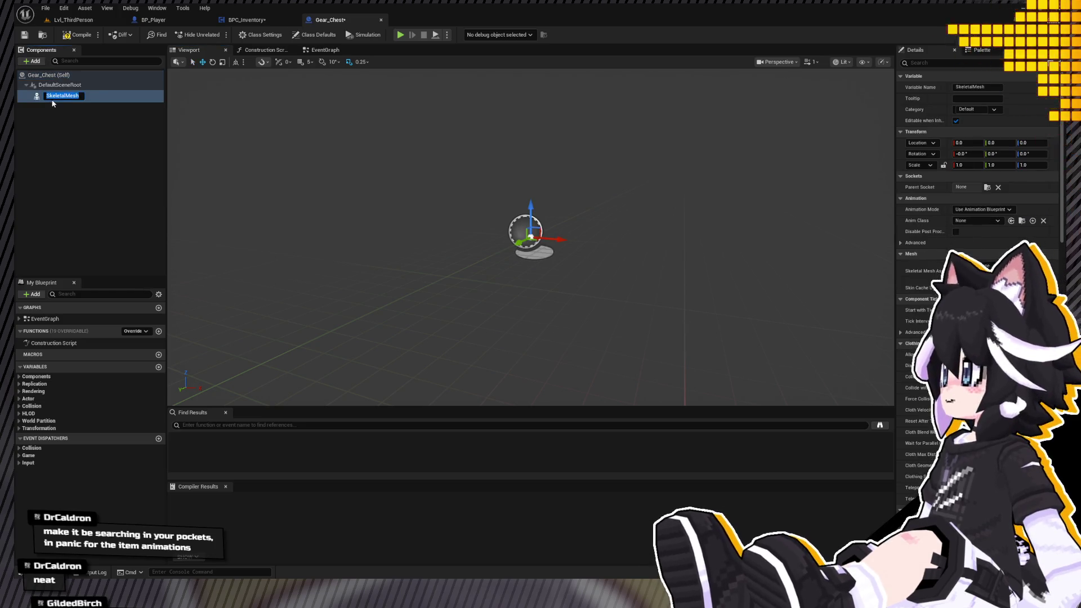
{"action": "type", "text": "SM_Chest"}
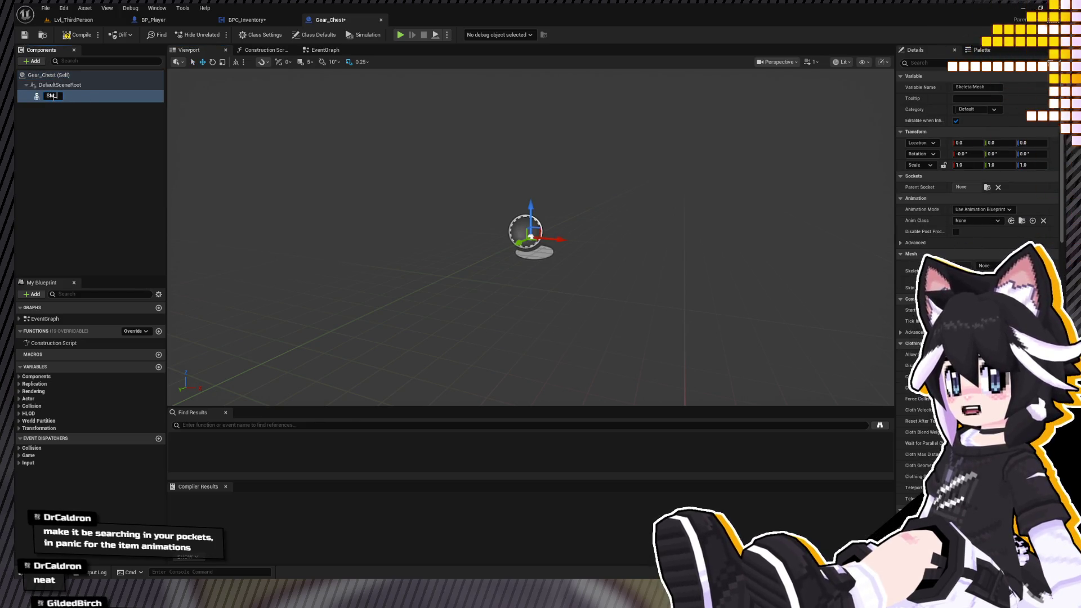
{"action": "key", "text": "Return"}
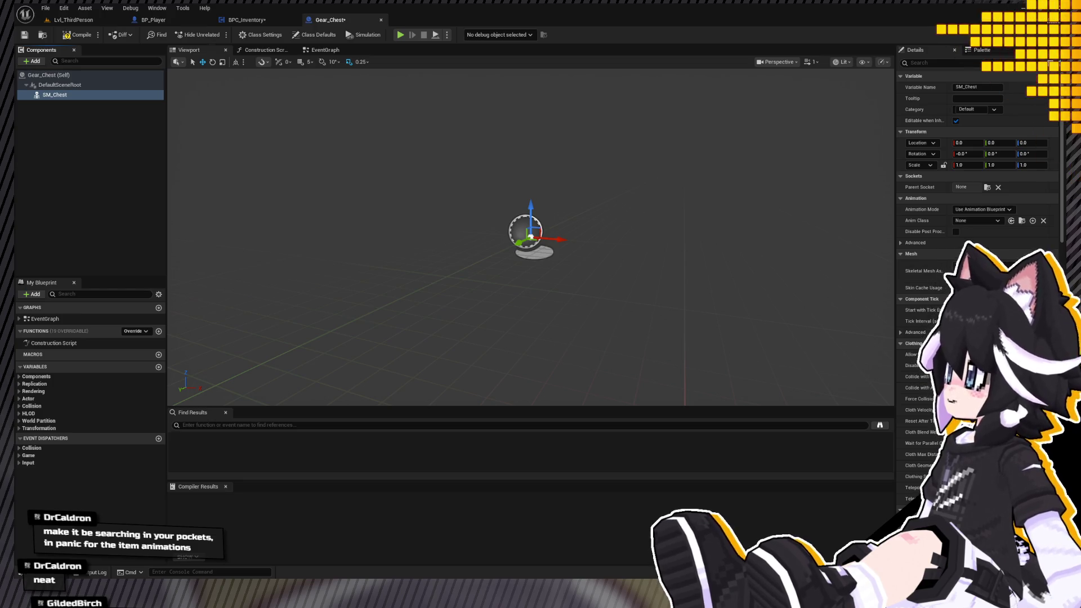
{"action": "left_click", "coordinate": [997, 271]}
{"action": "scroll", "coordinate": [957, 226], "scroll_direction": "down", "scroll_amount": 5}
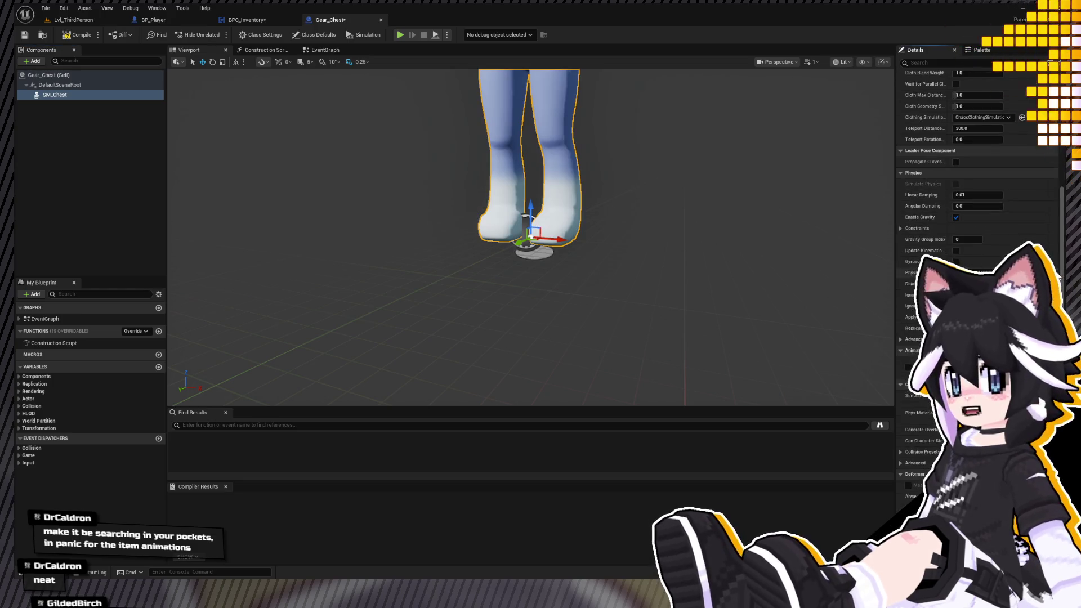
{"action": "scroll", "coordinate": [936, 213], "scroll_direction": "up", "scroll_amount": 5}
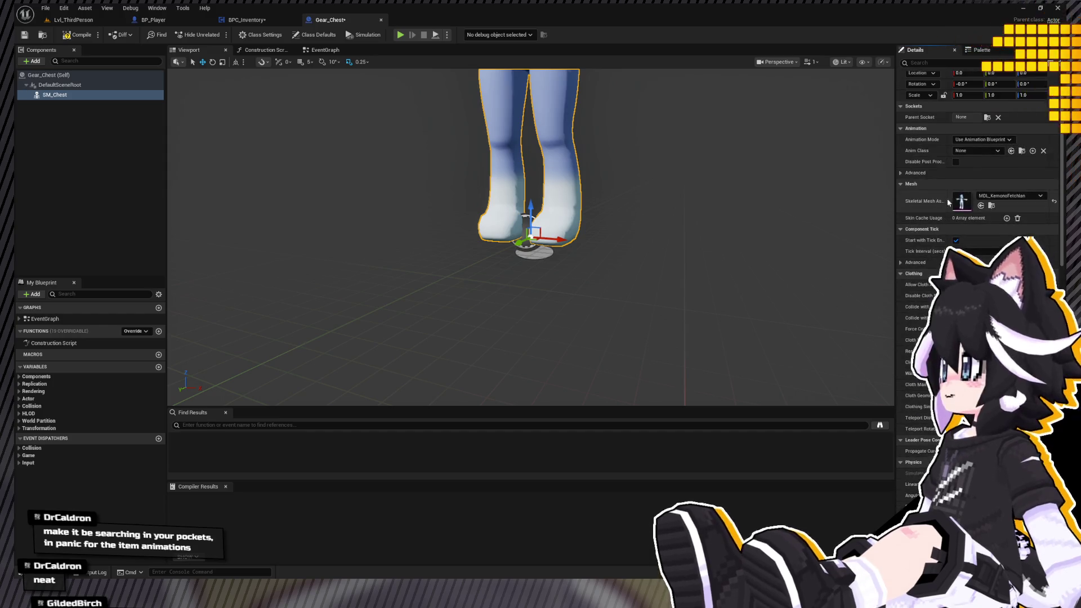
{"action": "left_click", "coordinate": [980, 206]}
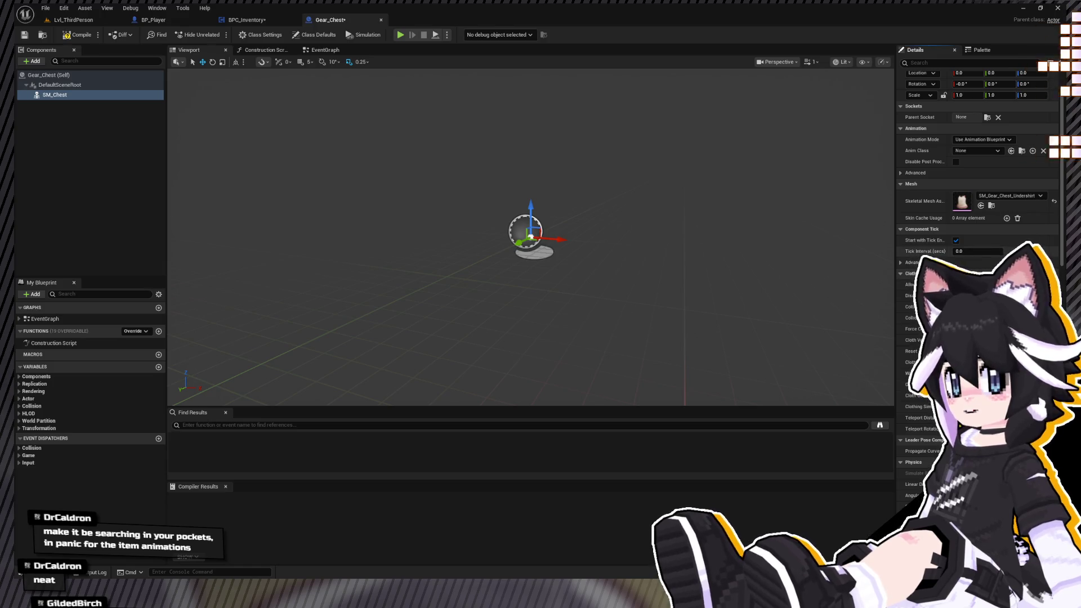
Set SM_Chest's Anim Class to ABP_Fetchlan_C and undo the Animation Mode change.
{"action": "left_click", "coordinate": [979, 150]}
{"action": "left_click", "coordinate": [991, 172]}
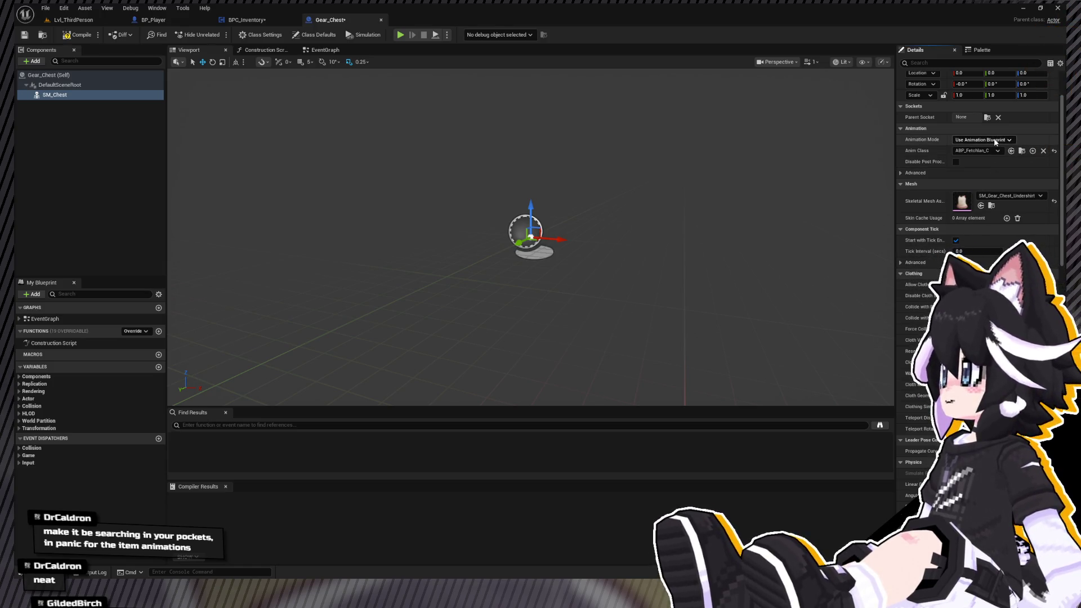
{"action": "left_click", "coordinate": [982, 139]}
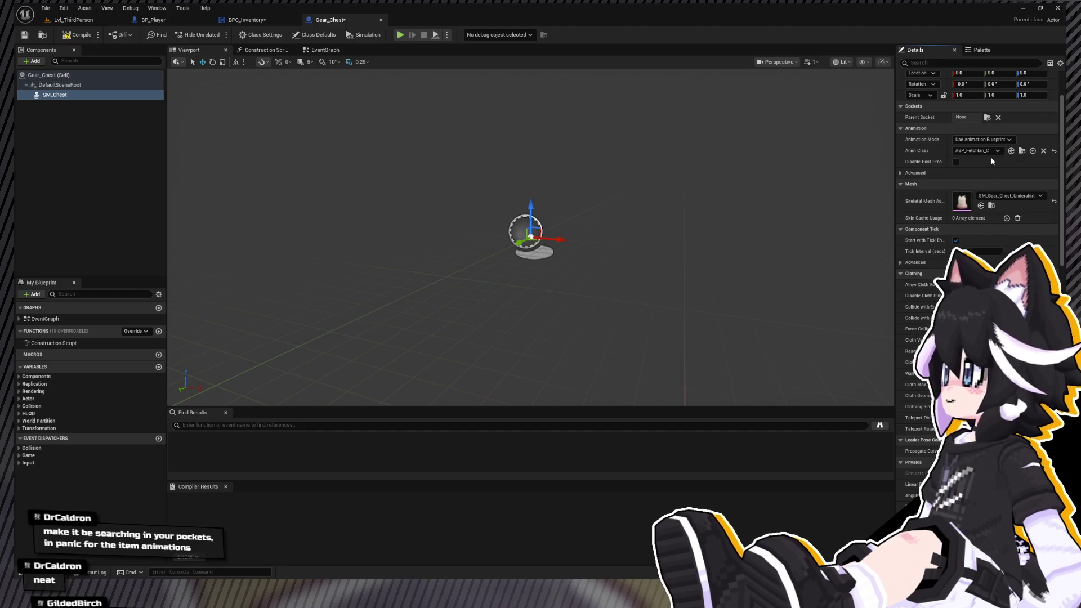
{"action": "left_click", "coordinate": [992, 160]}
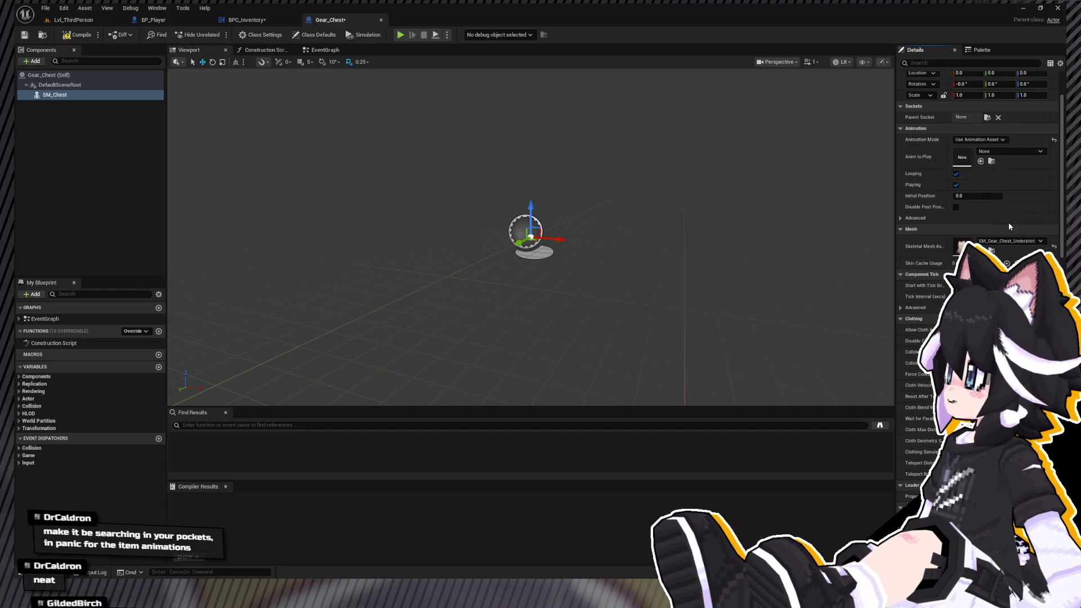
{"action": "key", "text": "ctrl+z"}
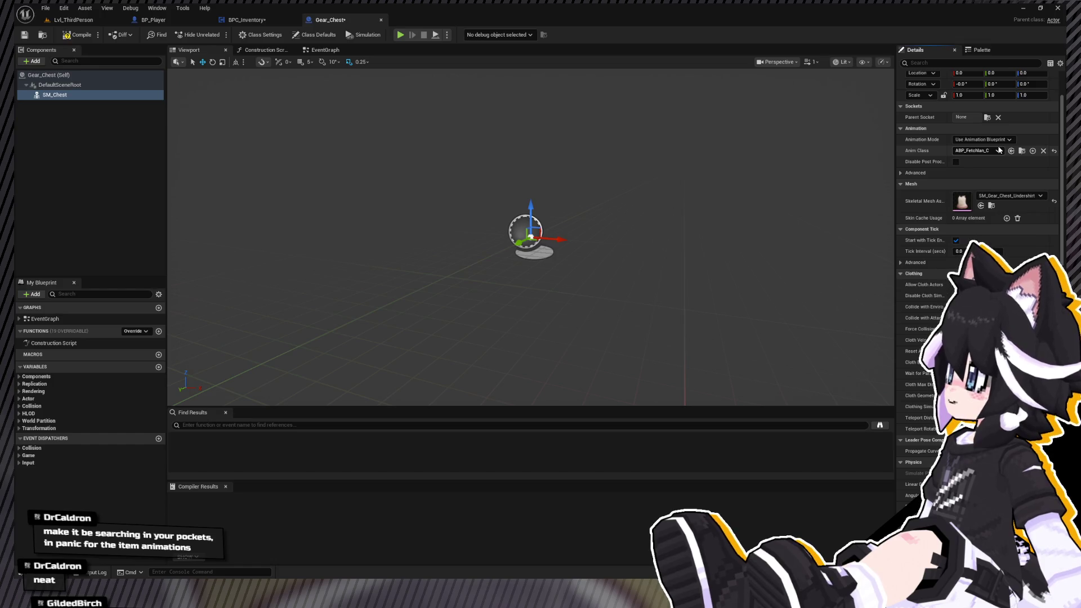
Compile the Gear_Chest Blueprint twice, reframing the viewport on the chest mesh.
{"action": "scroll", "coordinate": [537, 221], "scroll_direction": "up", "scroll_amount": 4}
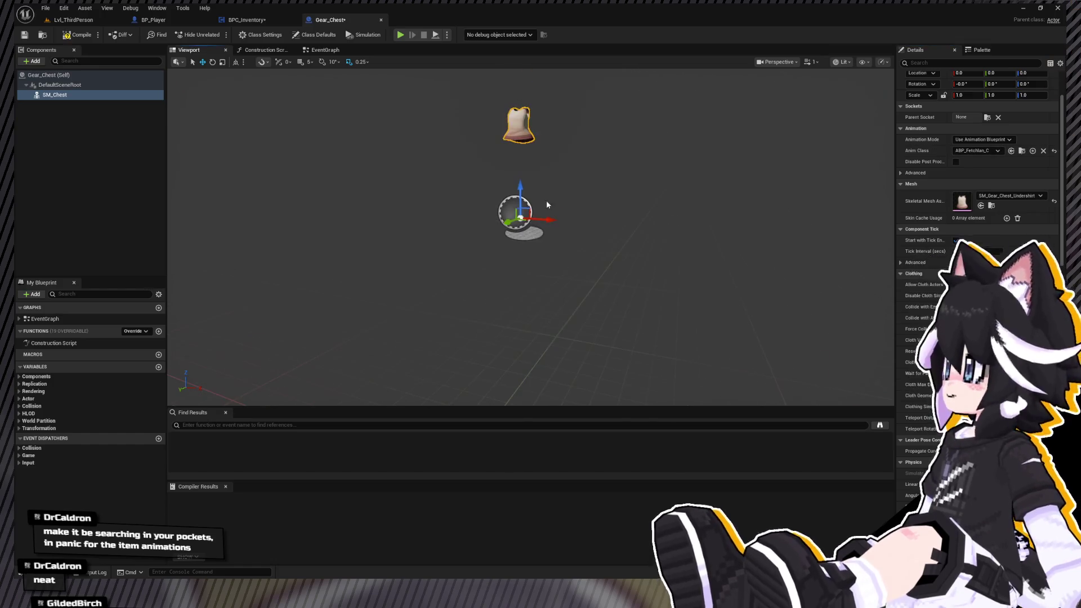
{"action": "left_click", "coordinate": [58, 36]}
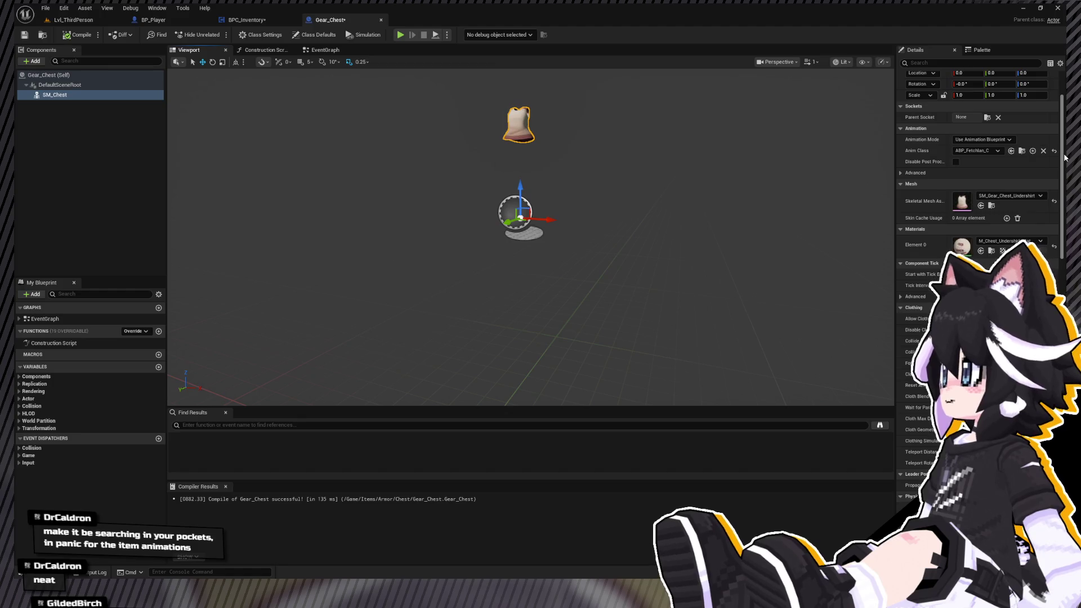
{"action": "scroll", "coordinate": [1061, 158], "scroll_direction": "up", "scroll_amount": 2}
{"action": "scroll", "coordinate": [555, 169], "scroll_direction": "up", "scroll_amount": 2}
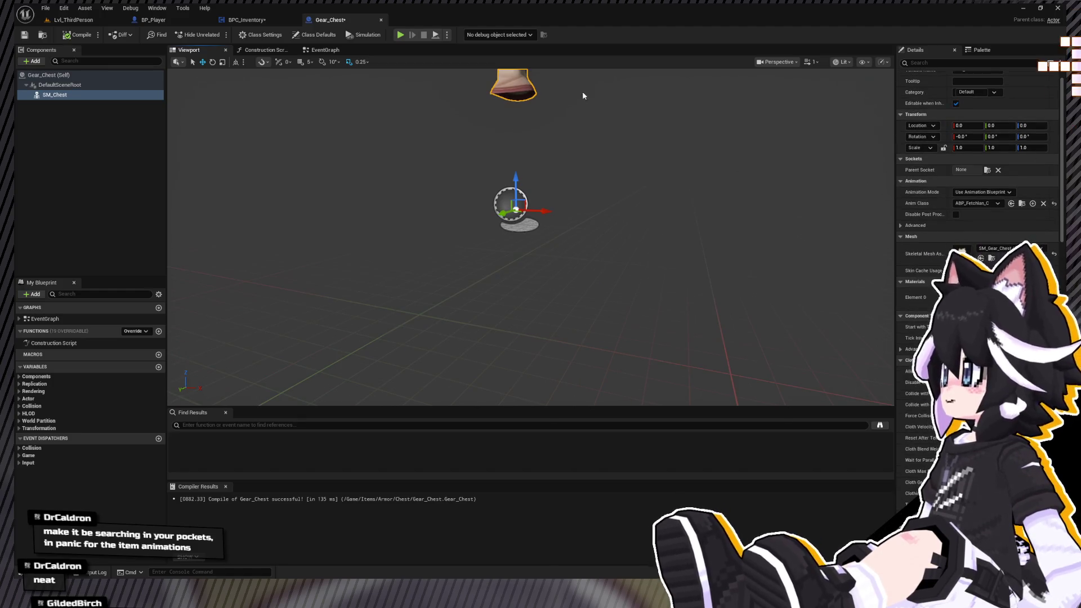
{"action": "left_click_drag", "start_coordinate": [583, 96], "coordinate": [583, 140]}
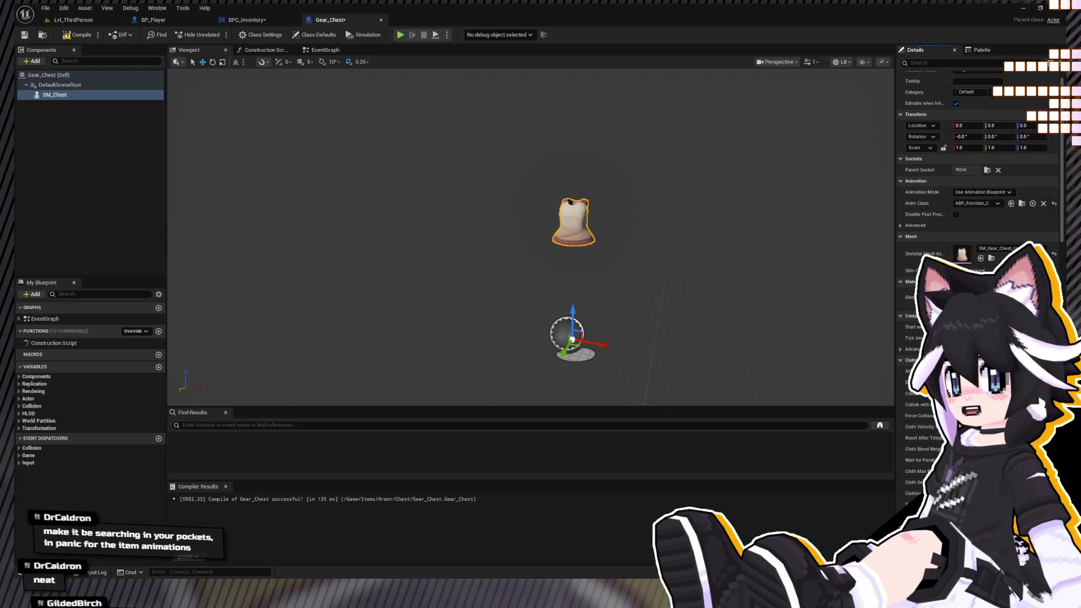
{"action": "left_click", "coordinate": [64, 36]}
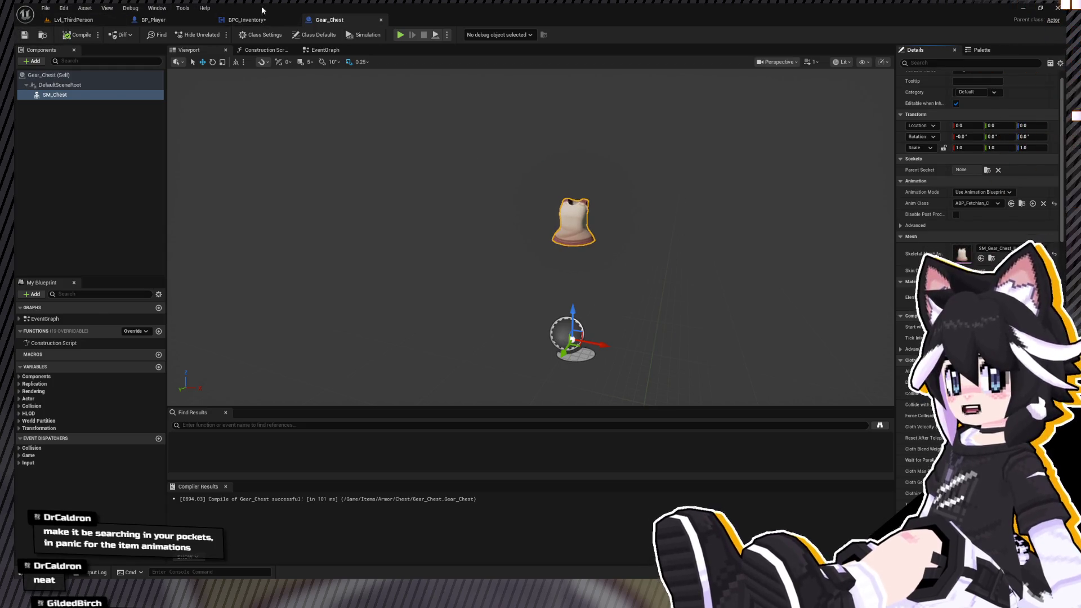
Return to the BPC_Inventory graph and pan to the equip nodes.
{"action": "left_click", "coordinate": [248, 20]}
{"action": "left_click_drag", "start_coordinate": [404, 223], "coordinate": [484, 194]}
{"action": "key", "text": "ctrl+space"}
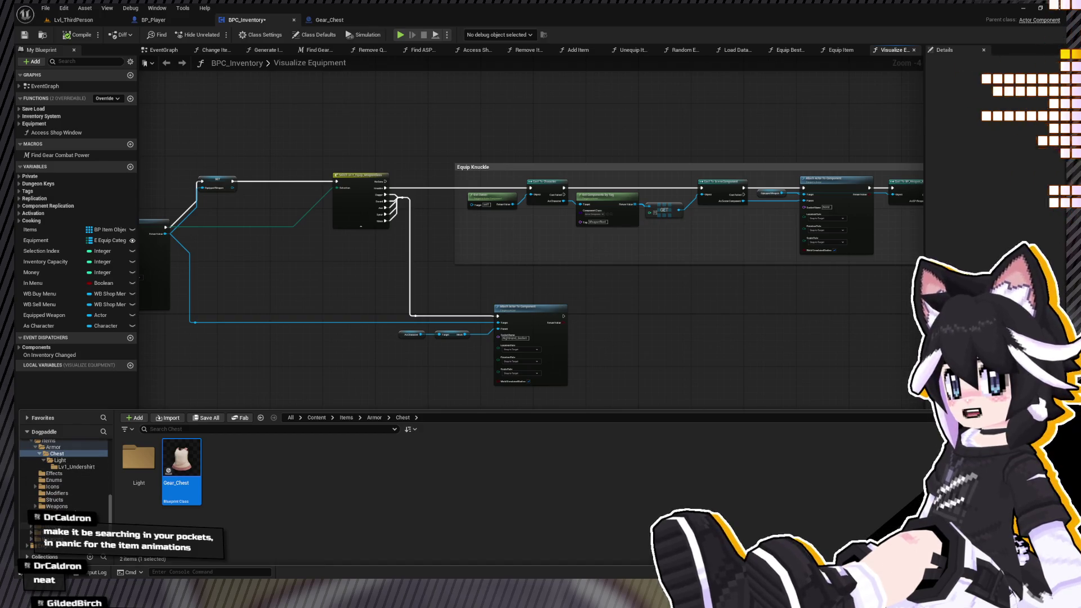
Paste a copy of the Weapons_Spear data table into the Chest folder as Armor_Chest.
{"action": "left_click", "coordinate": [62, 507]}
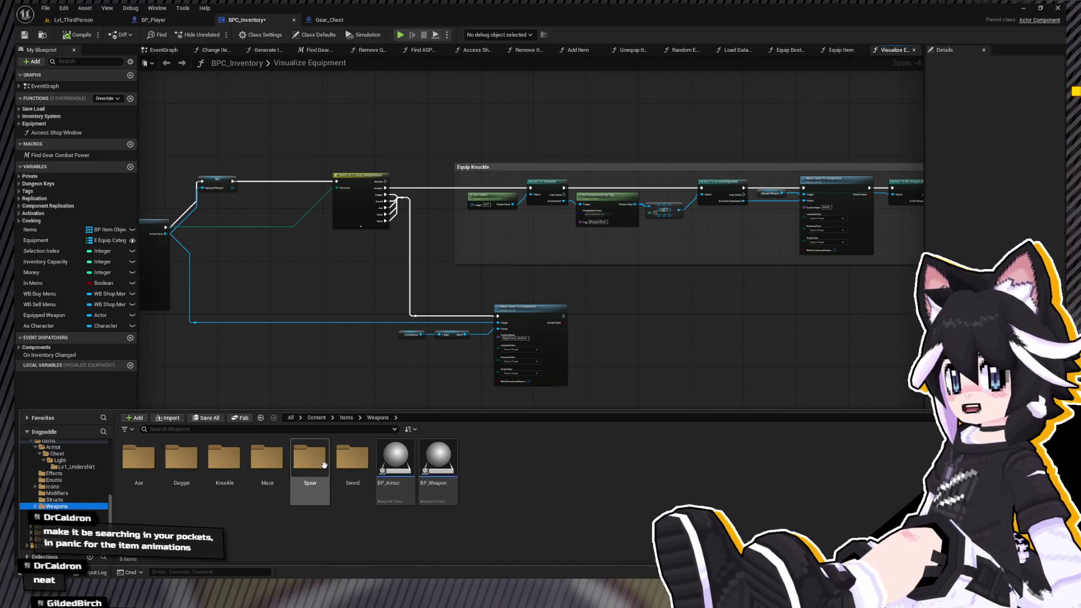
{"action": "double_click", "coordinate": [310, 459]}
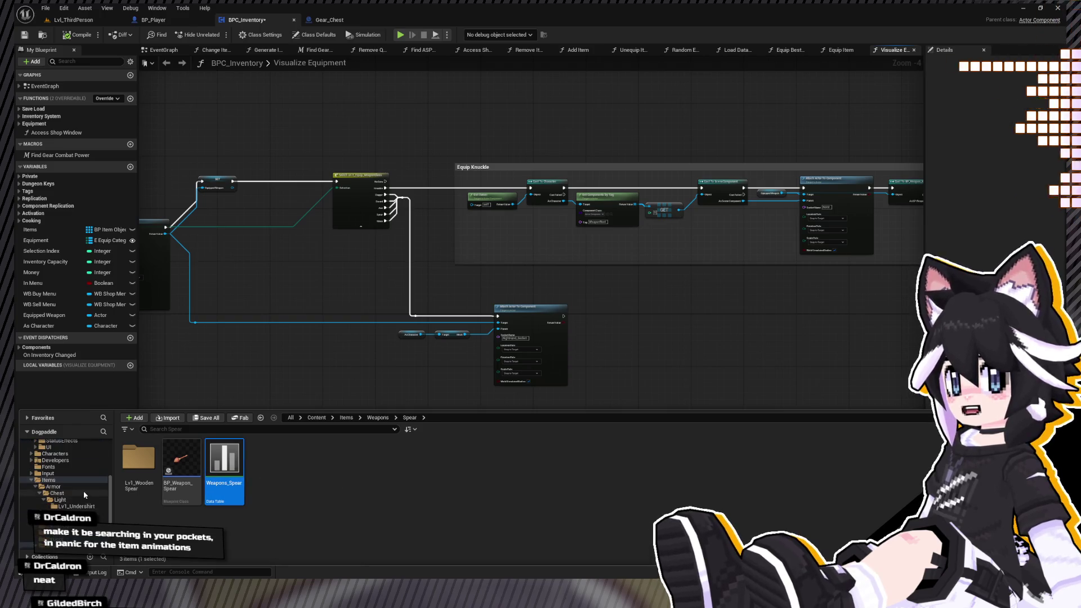
{"action": "key", "text": "alt+Left"}
{"action": "key", "text": "alt+Left"}
{"action": "left_click", "coordinate": [56, 493]}
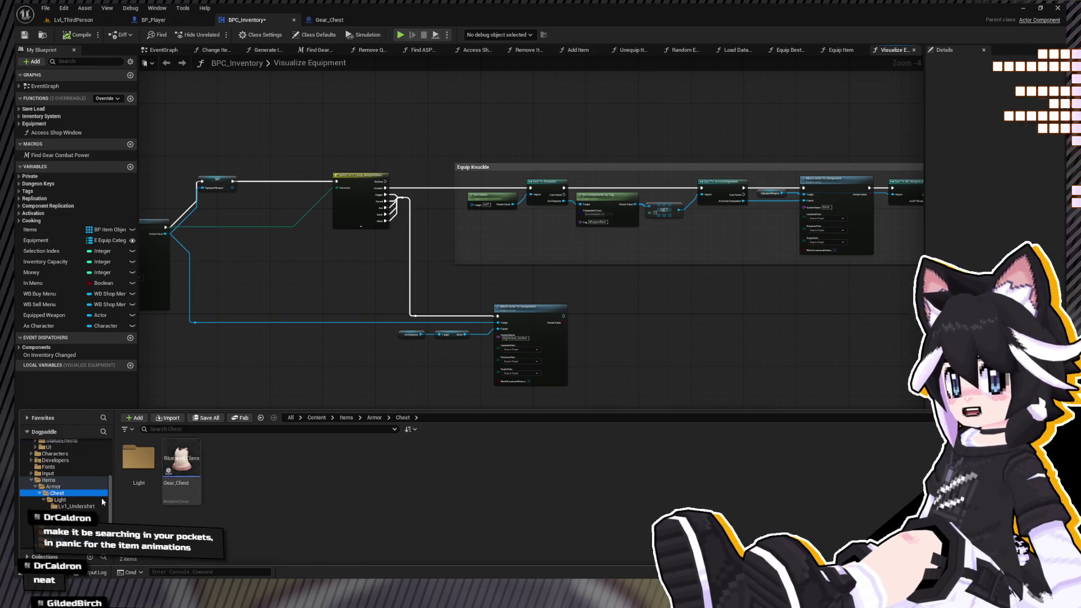
{"action": "key", "text": "ctrl+v"}
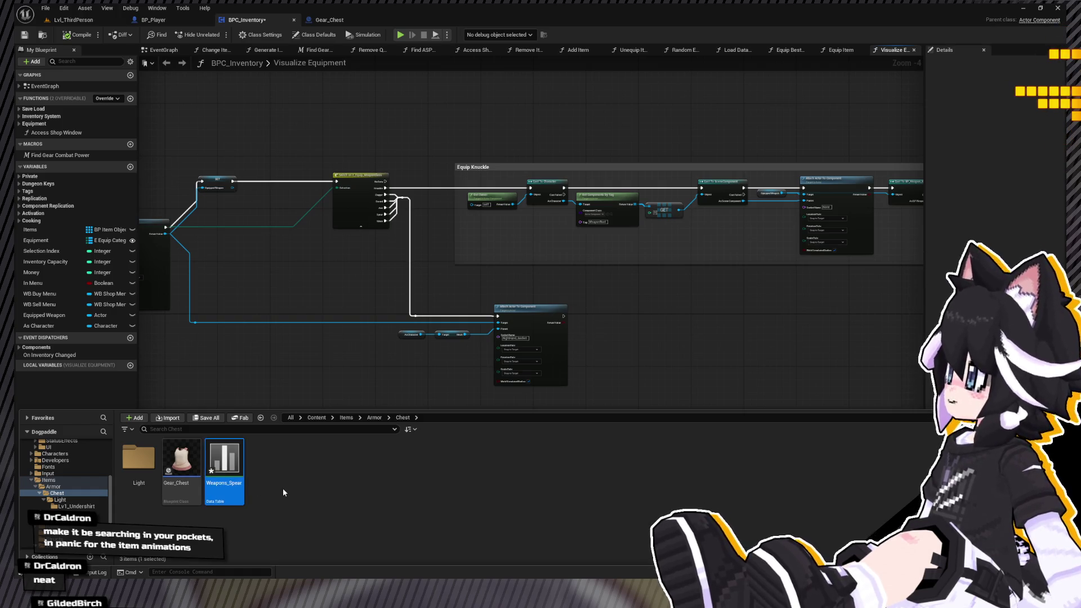
{"action": "type", "text": "Armpol"}
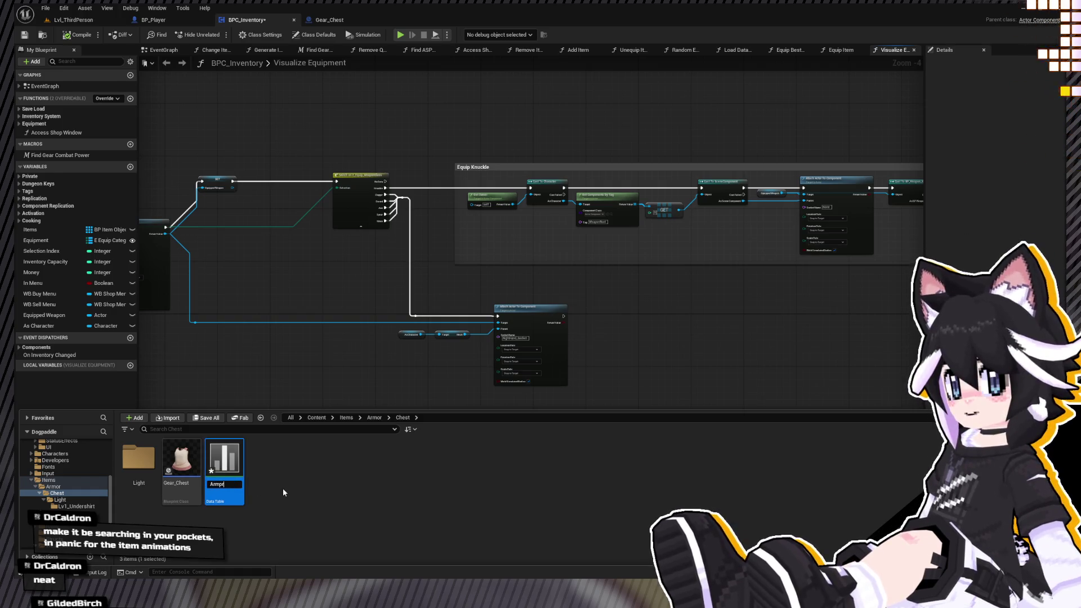
{"action": "type", "text": "Che"}
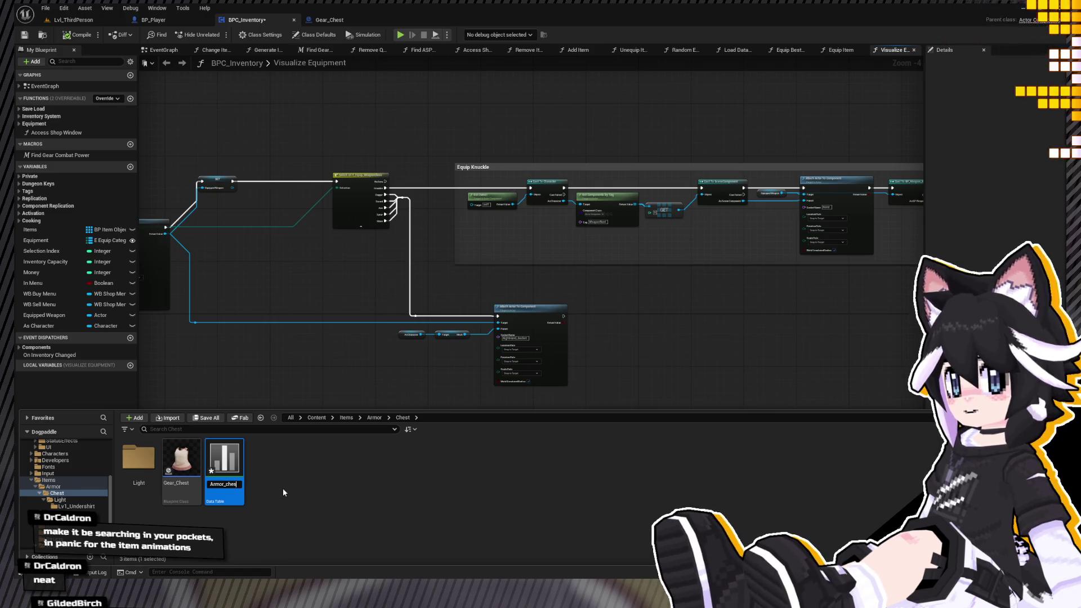
{"action": "type", "text": "st"}
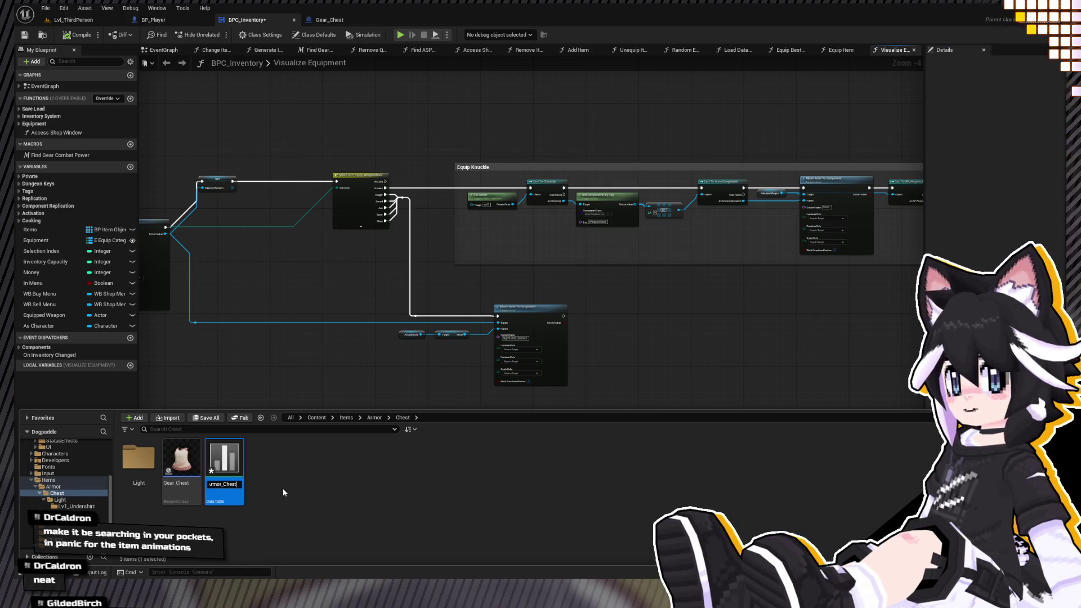
{"action": "key", "text": "Return"}
{"action": "key", "text": "Return"}
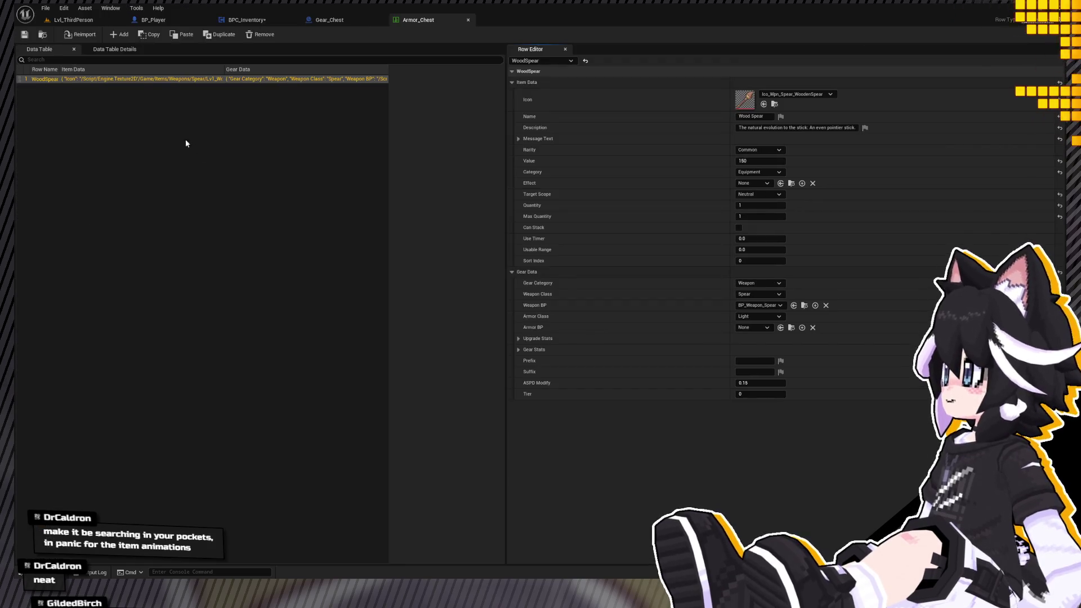
Rename the WoodSpear row to Undershirt.
{"action": "left_click", "coordinate": [141, 79]}
{"action": "key", "text": "F2"}
{"action": "type", "text": "Leathershirt"}
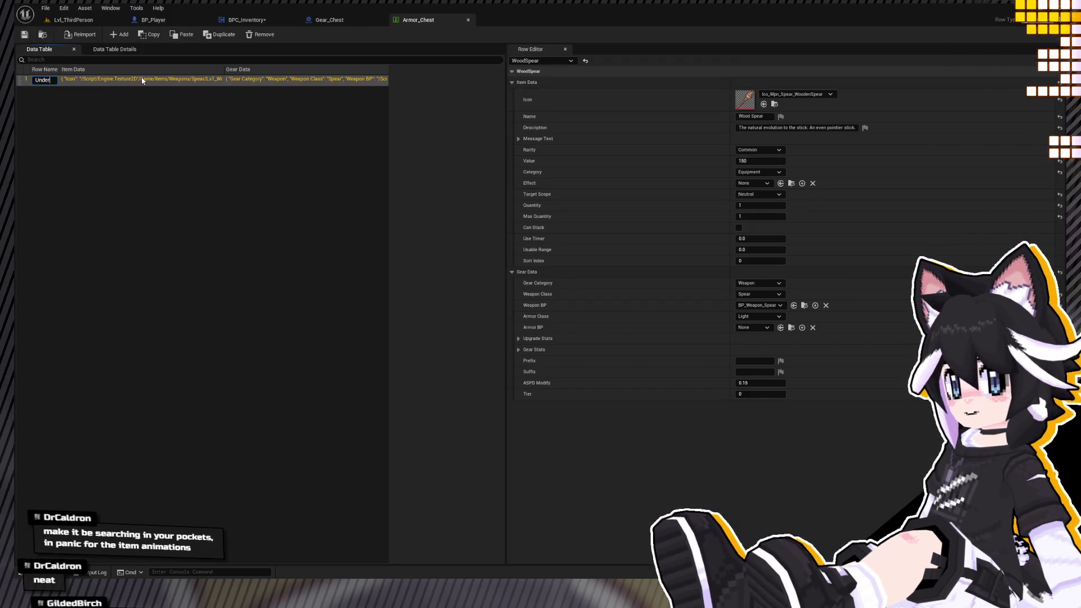
{"action": "key", "text": "Return"}
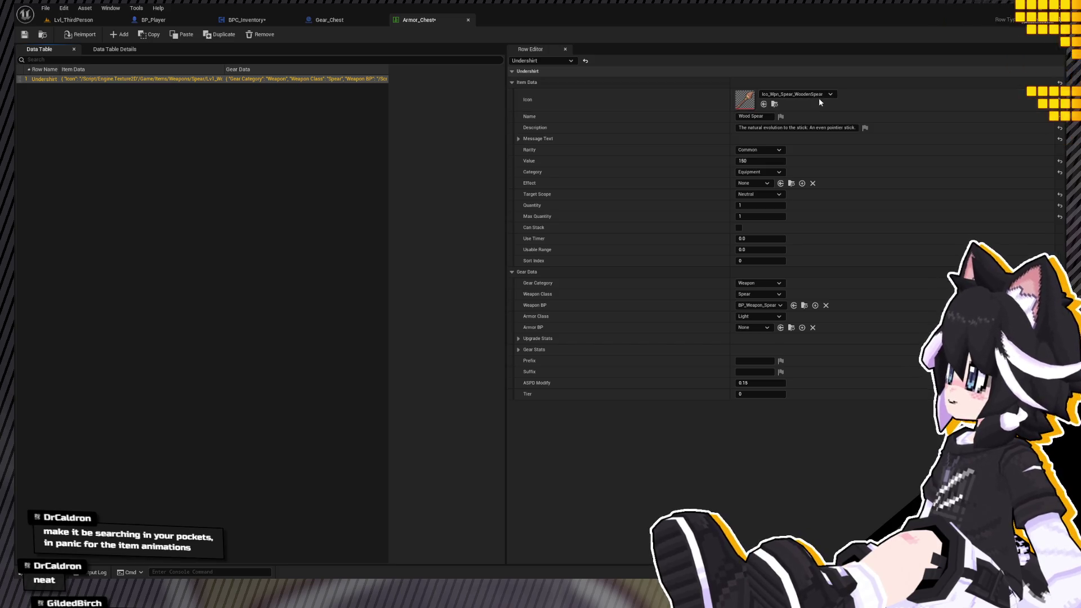
Swap the row's icon and enter the item name and description 'It's better than nothing.'.
{"action": "left_click", "coordinate": [763, 104]}
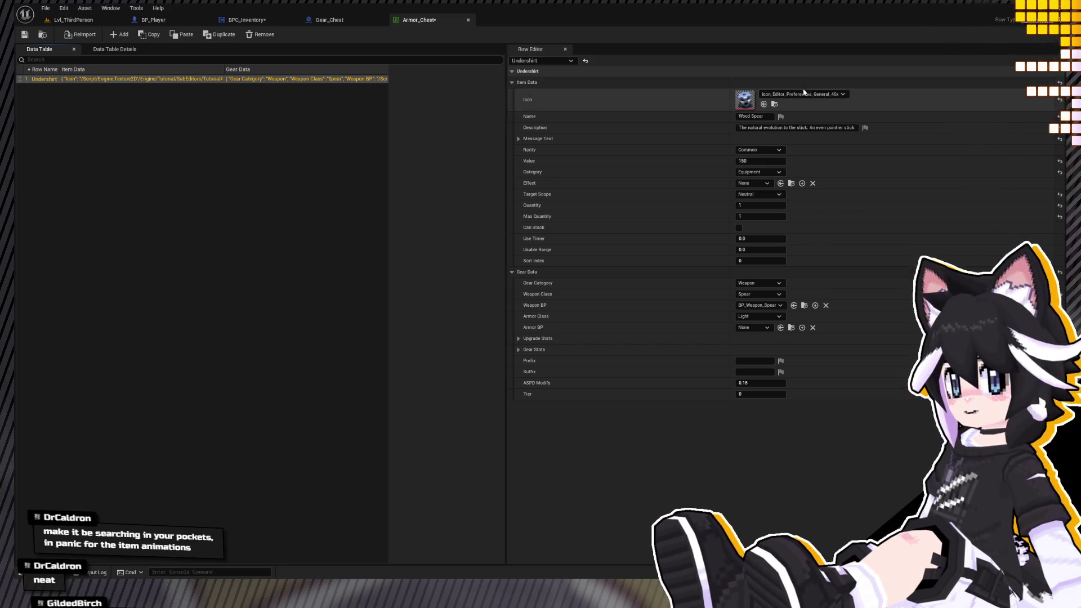
{"action": "left_click", "coordinate": [758, 117]}
{"action": "type", "text": "Undershirt"}
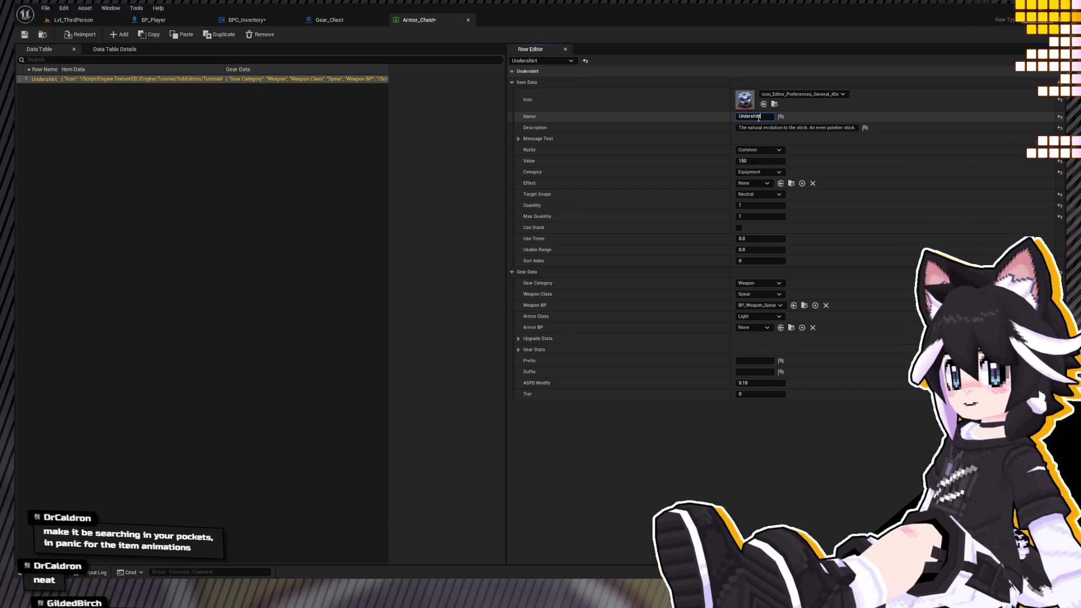
{"action": "key", "text": "Tab"}
{"action": "type", "text": "It's bet"}
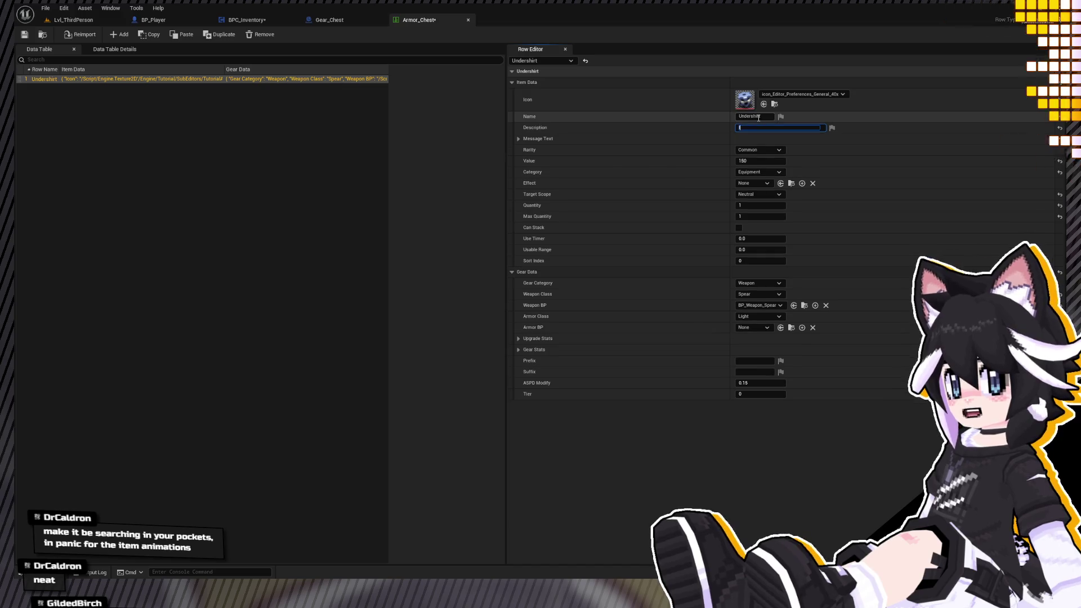
{"action": "type", "text": "ter than nothing"}
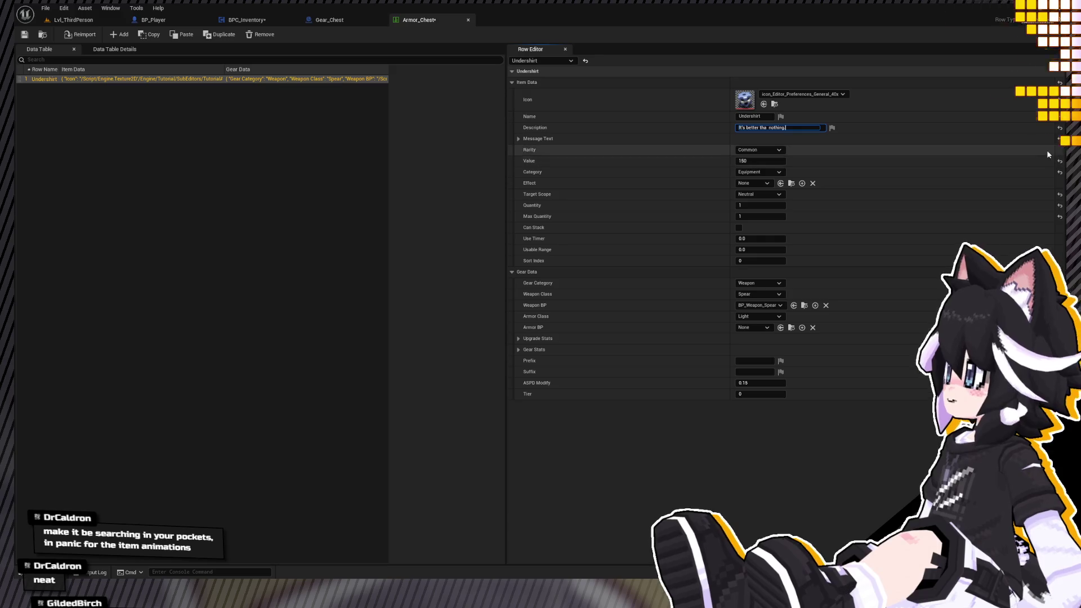
{"action": "type", "text": "."}
{"action": "left_click", "coordinate": [770, 127]}
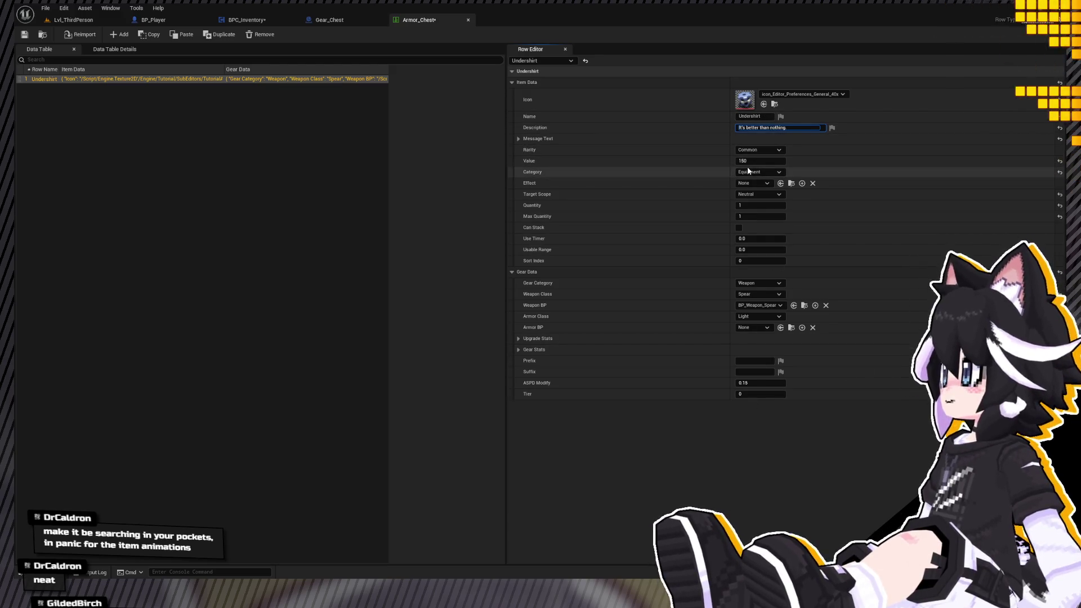
Set Weapon Class to No Data, clear spear settings, Gear Category Chest, Armor Class Cloth.
{"action": "left_click", "coordinate": [759, 293]}
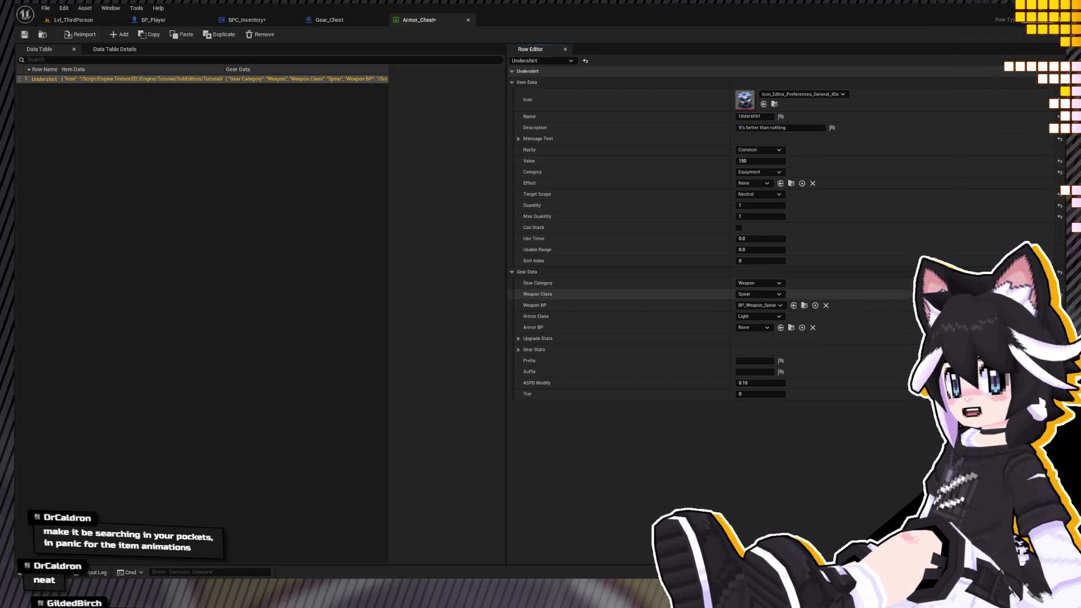
{"action": "left_click", "coordinate": [754, 305]}
{"action": "left_click", "coordinate": [1060, 274]}
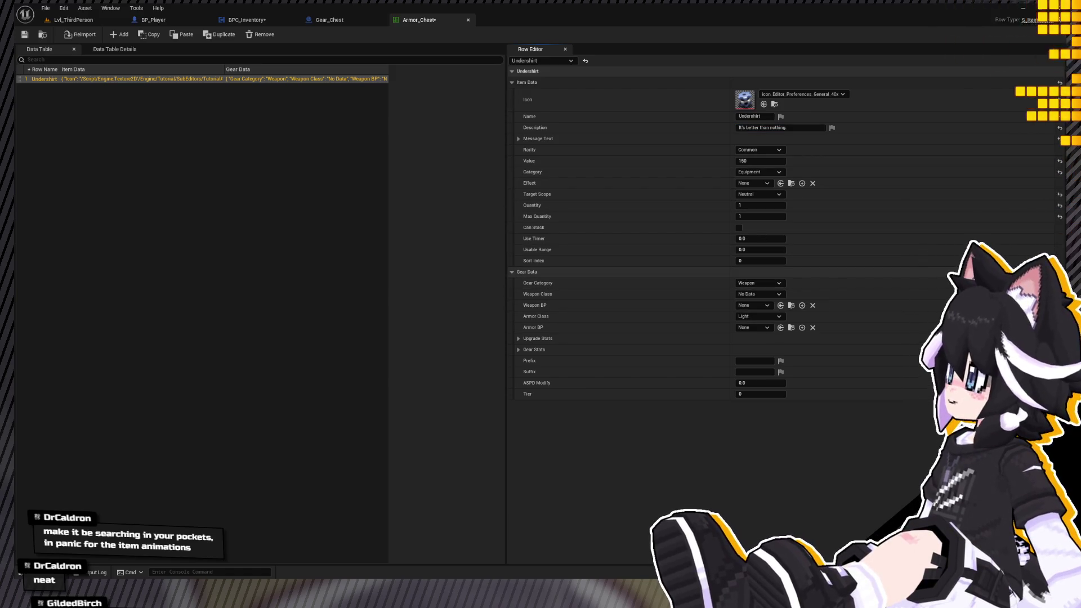
{"action": "left_click", "coordinate": [758, 283]}
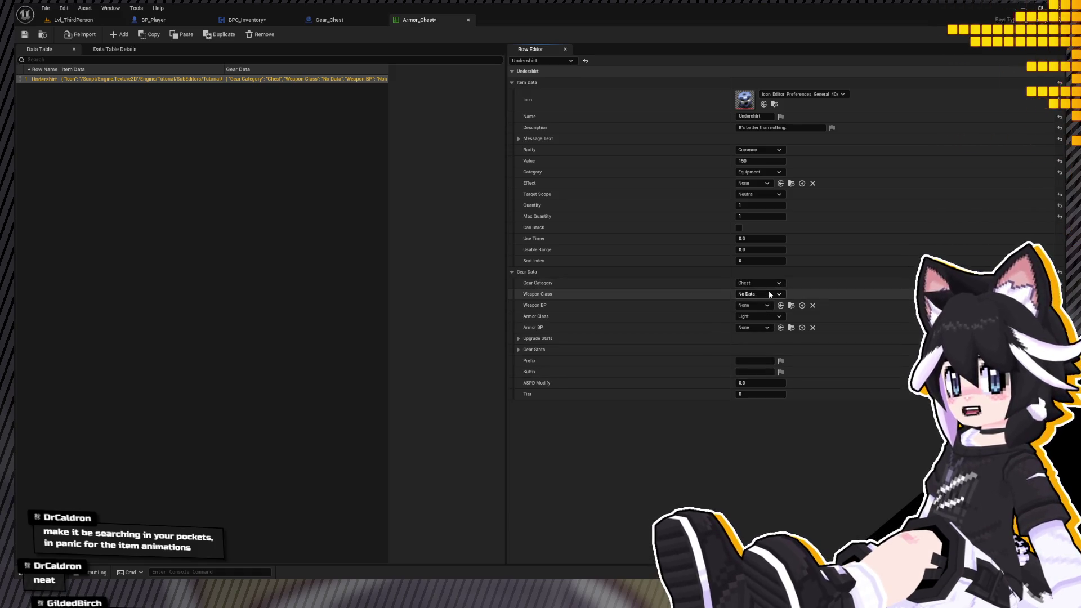
{"action": "left_click", "coordinate": [759, 309]}
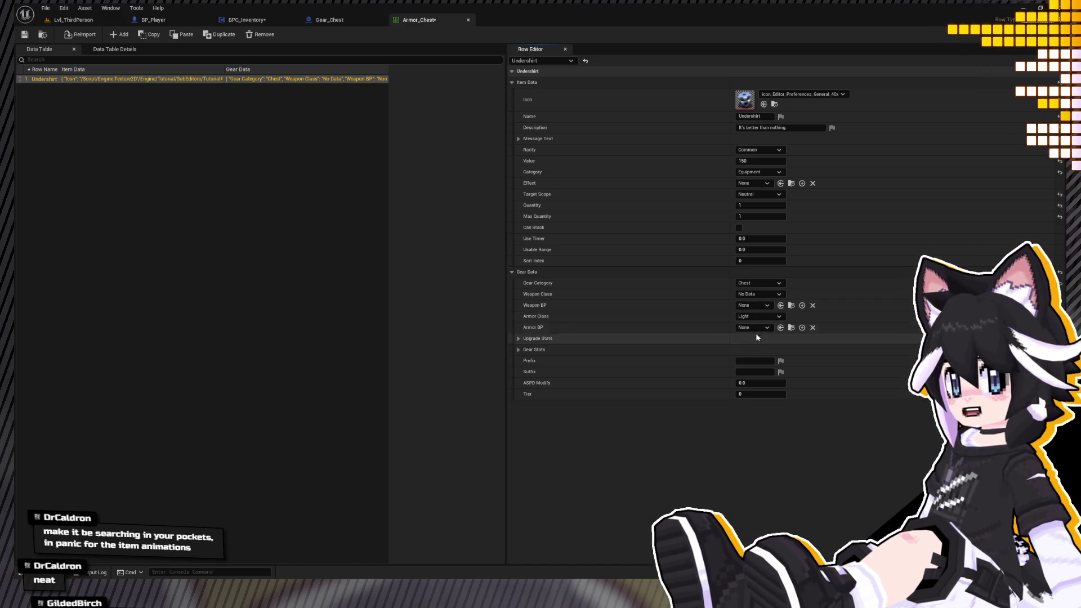
{"action": "left_click", "coordinate": [761, 316]}
{"action": "left_click", "coordinate": [752, 329]}
{"action": "left_click", "coordinate": [757, 316]}
{"action": "left_click", "coordinate": [750, 339]}
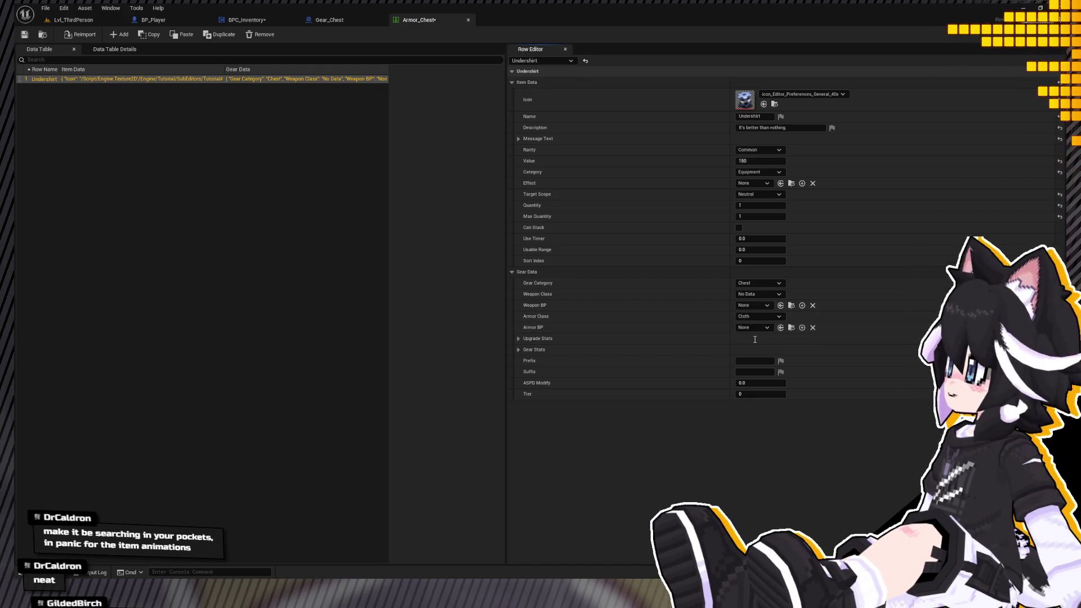
Select the Gear_Chest asset in the content browser and return to the level editor.
{"action": "key", "text": "ctrl+space"}
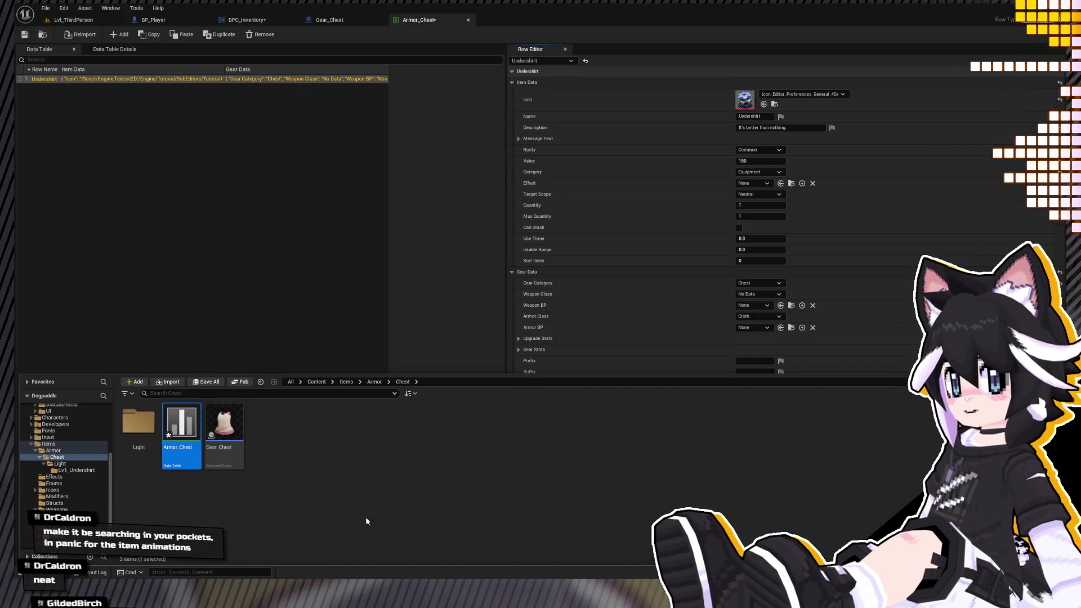
{"action": "left_click", "coordinate": [235, 430]}
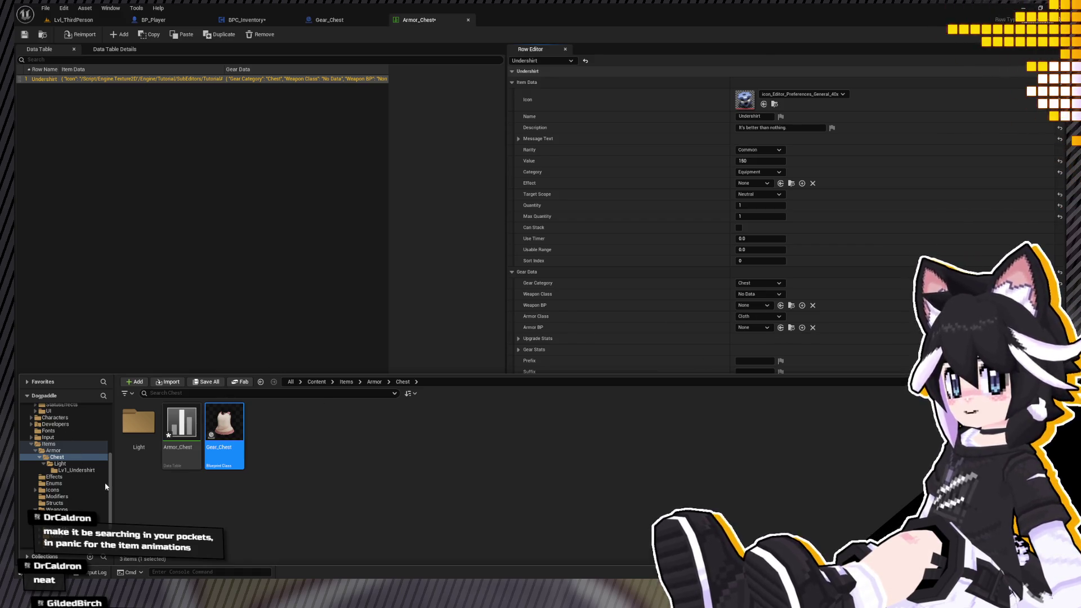
{"action": "key", "text": "alt+Tab"}
{"action": "left_click", "coordinate": [138, 449]}
{"action": "key", "text": "ctrl+space"}
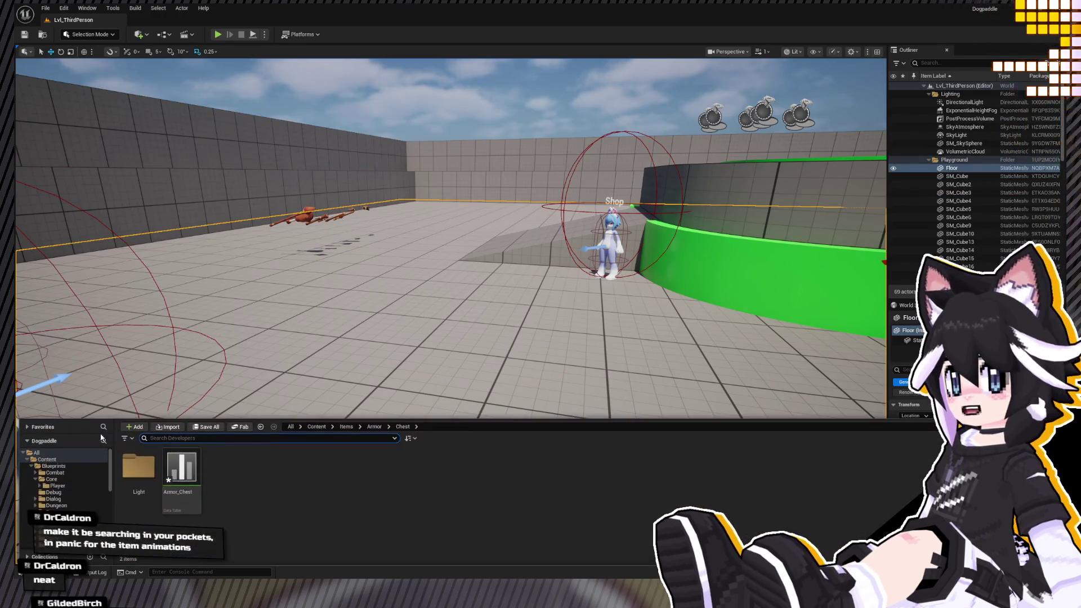
Find and select the BP_Armor blueprint under All content.
{"action": "left_click", "coordinate": [75, 452]}
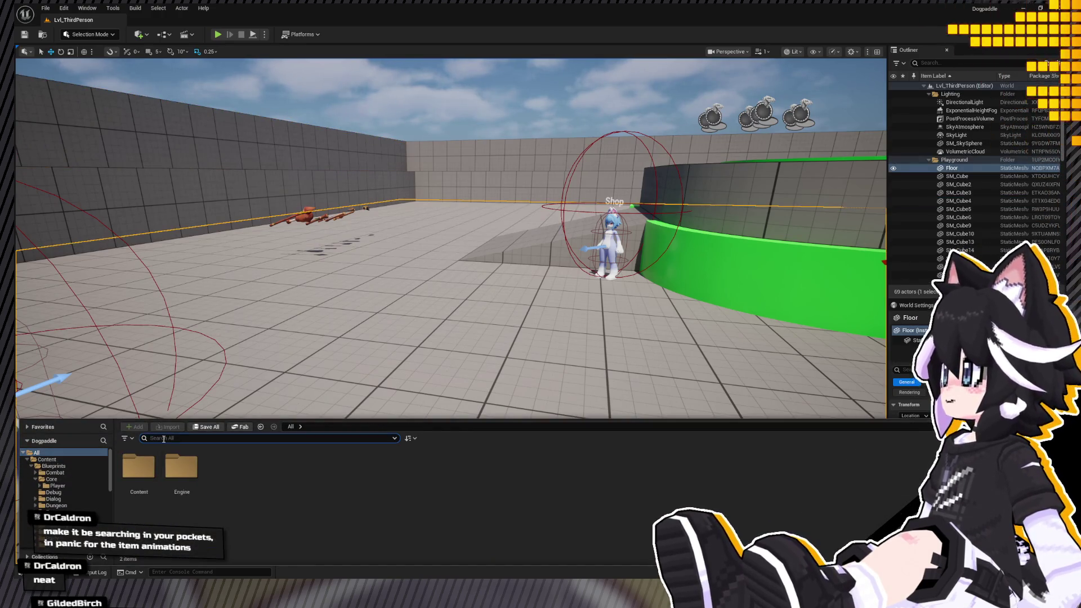
{"action": "type", "text": "bp_armor"}
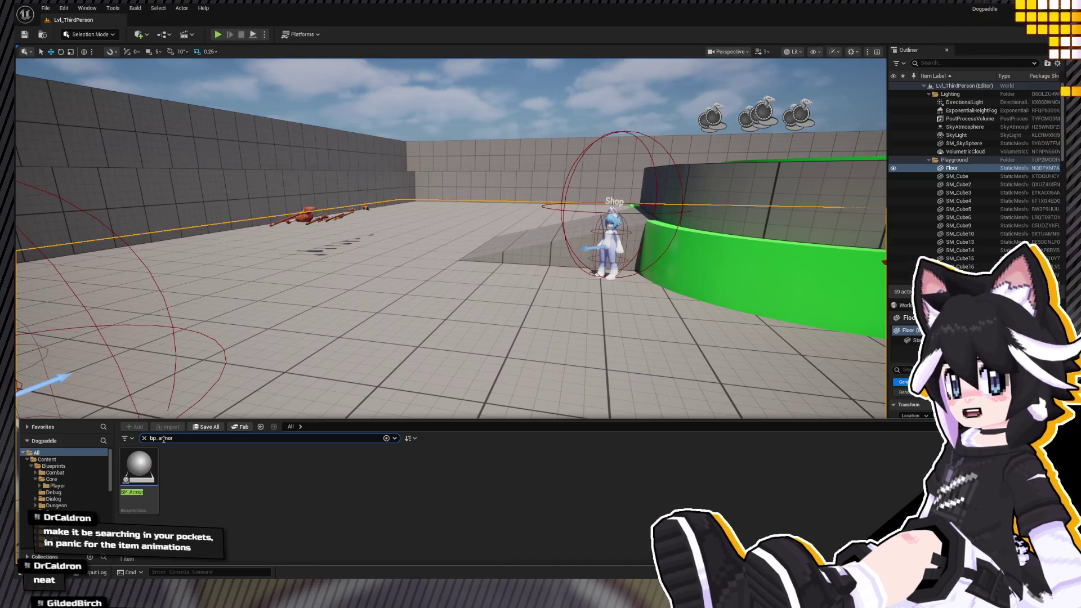
{"action": "left_click", "coordinate": [125, 477]}
{"action": "left_click", "coordinate": [151, 282]}
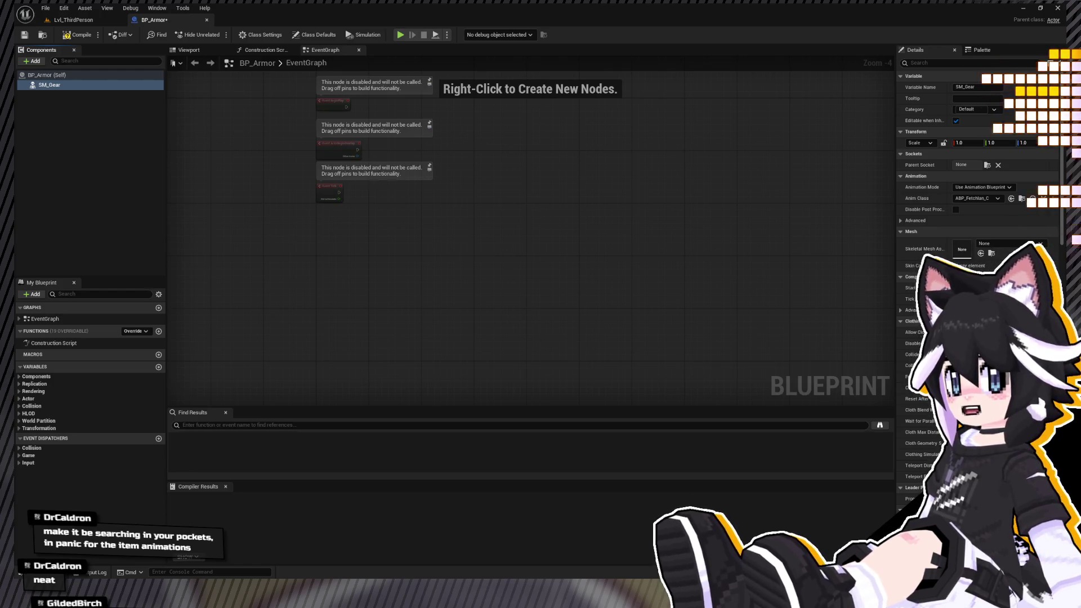
Select the three disabled default events and compile BP_Armor.
{"action": "mouse_move", "coordinate": [438, 186]}
{"action": "left_mouse_down"}
{"action": "mouse_move", "coordinate": [437, 254]}
{"action": "mouse_move", "coordinate": [478, 250]}
{"action": "left_mouse_up"}
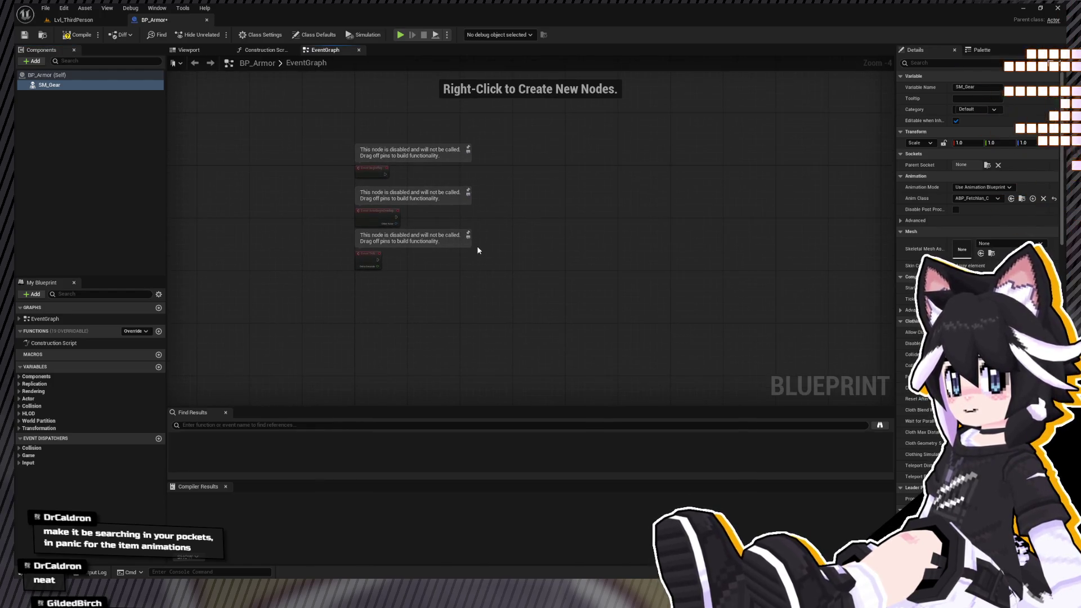
{"action": "mouse_move", "coordinate": [285, 120]}
{"action": "left_mouse_down"}
{"action": "mouse_move", "coordinate": [353, 180]}
{"action": "mouse_move", "coordinate": [408, 277]}
{"action": "left_mouse_up"}
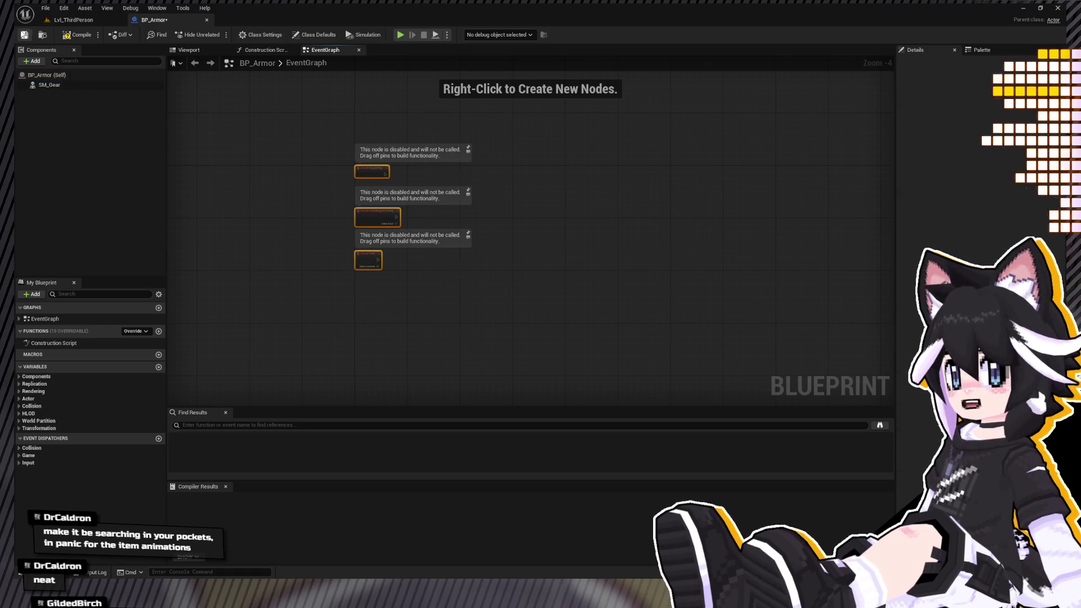
{"action": "left_click", "coordinate": [80, 37]}
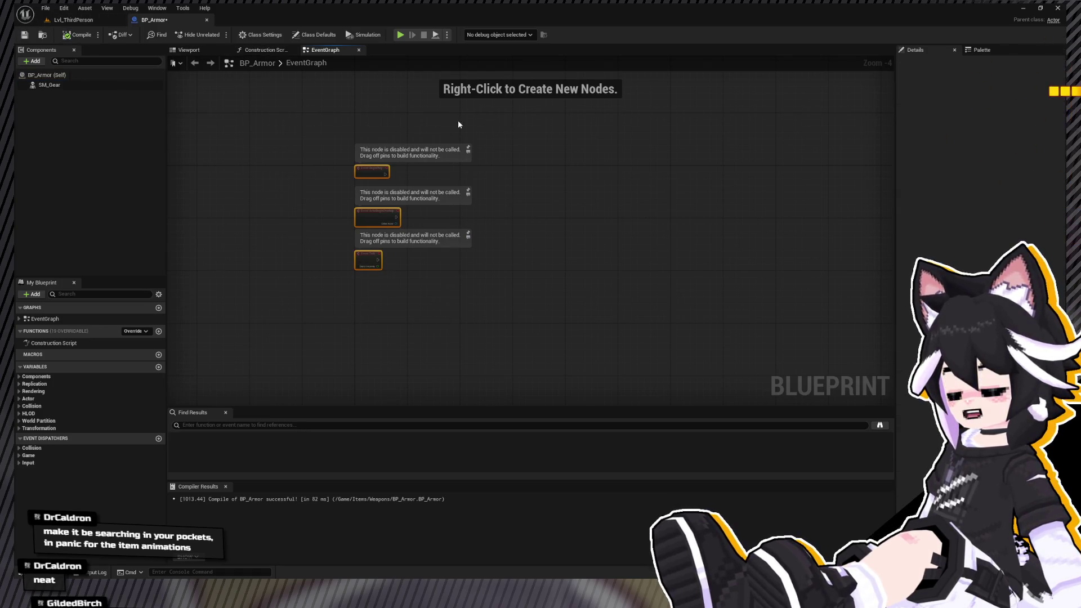
Give SM_Gear the Undershirt chest skeletal mesh and return to the level editor.
{"action": "left_click", "coordinate": [49, 84]}
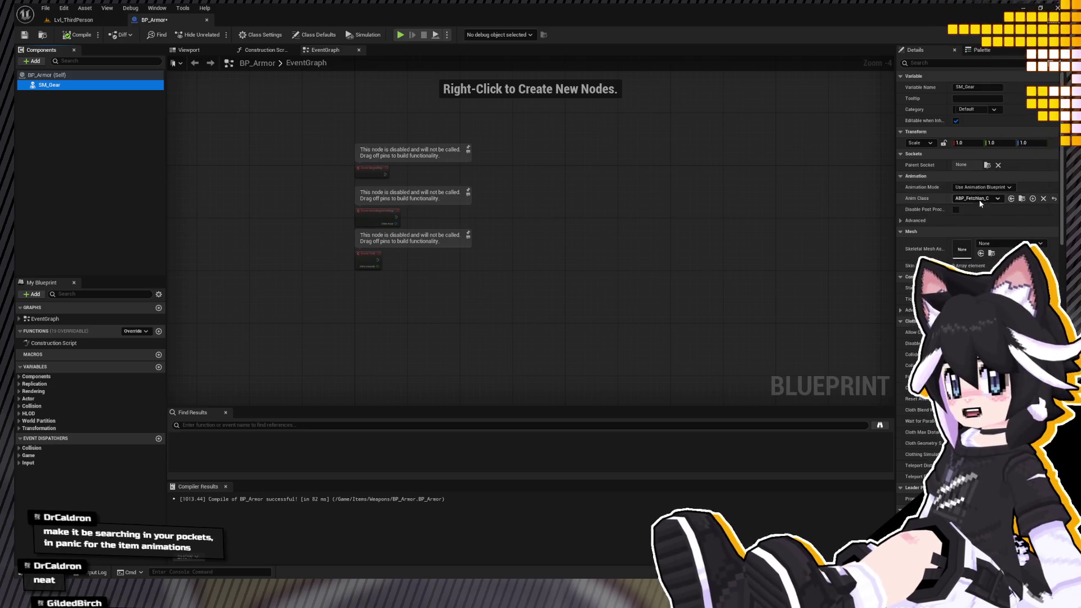
{"action": "left_click", "coordinate": [1008, 248]}
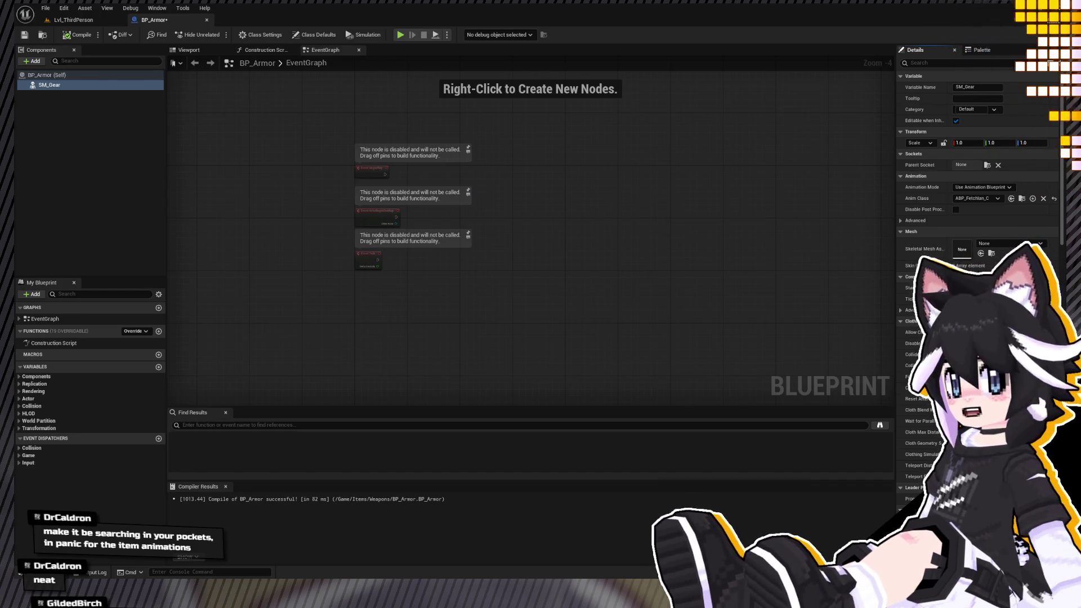
{"action": "left_click", "coordinate": [980, 253]}
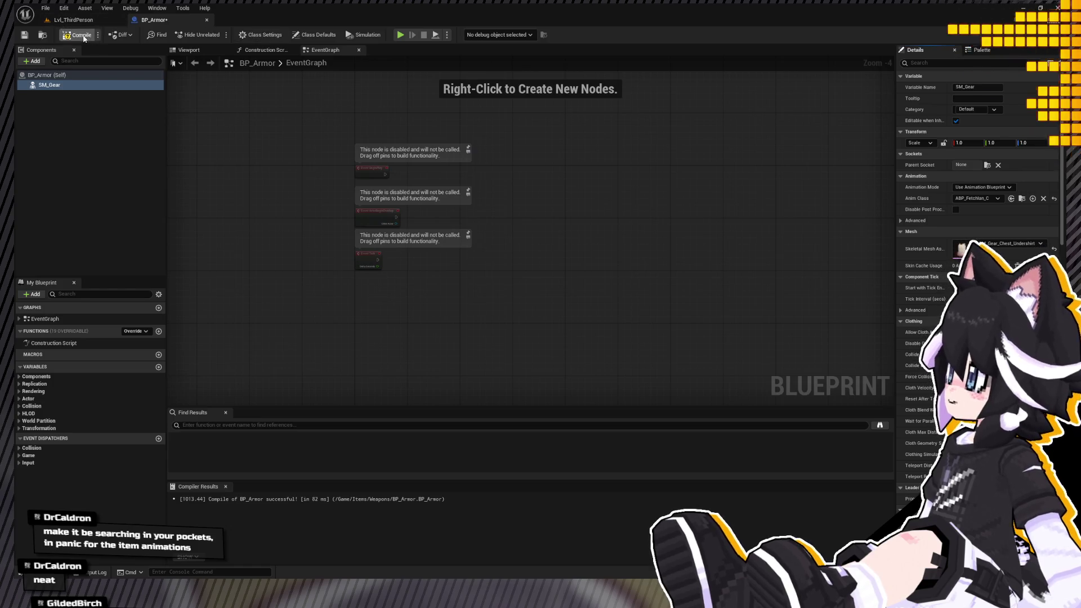
{"action": "left_click", "coordinate": [73, 20]}
{"action": "key", "text": "ctrl+space"}
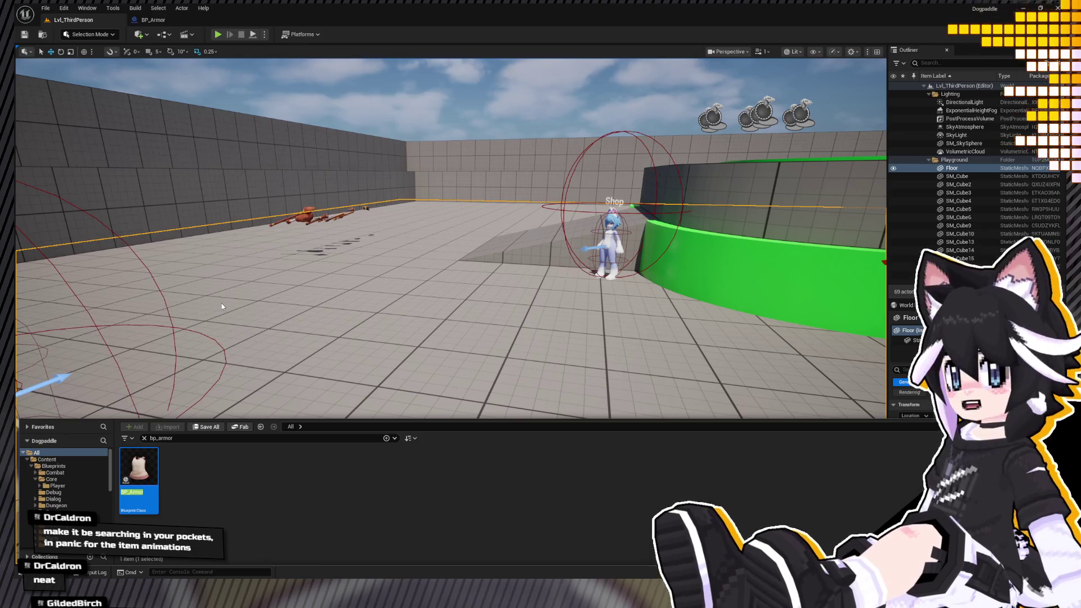
Start duplicating BP_Armor as a Gear_ asset, then discard the copy.
{"action": "key", "text": "ctrl+d"}
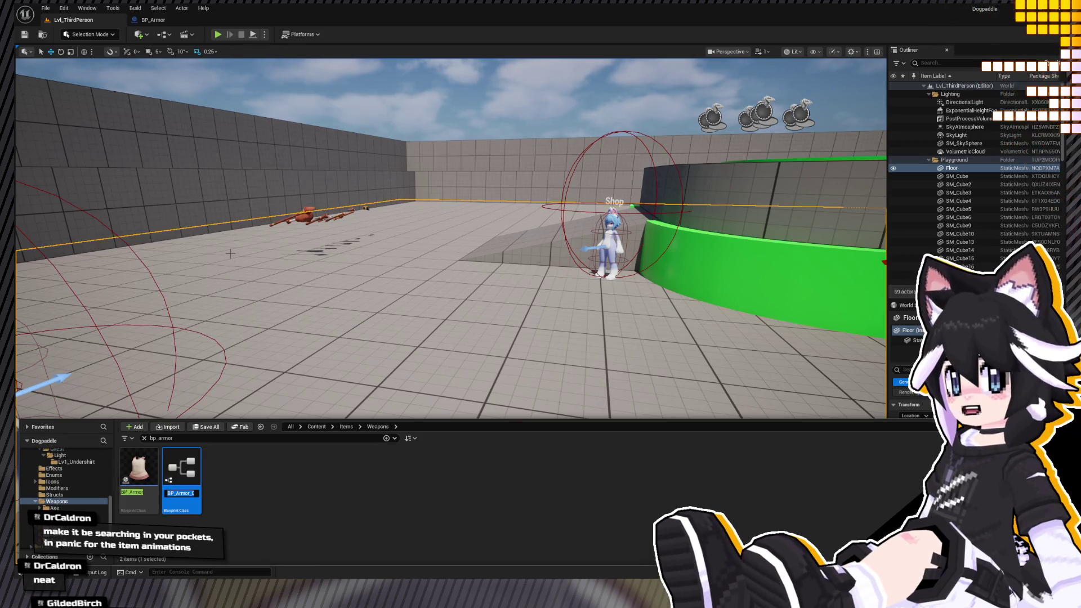
{"action": "type", "text": "Gear_"}
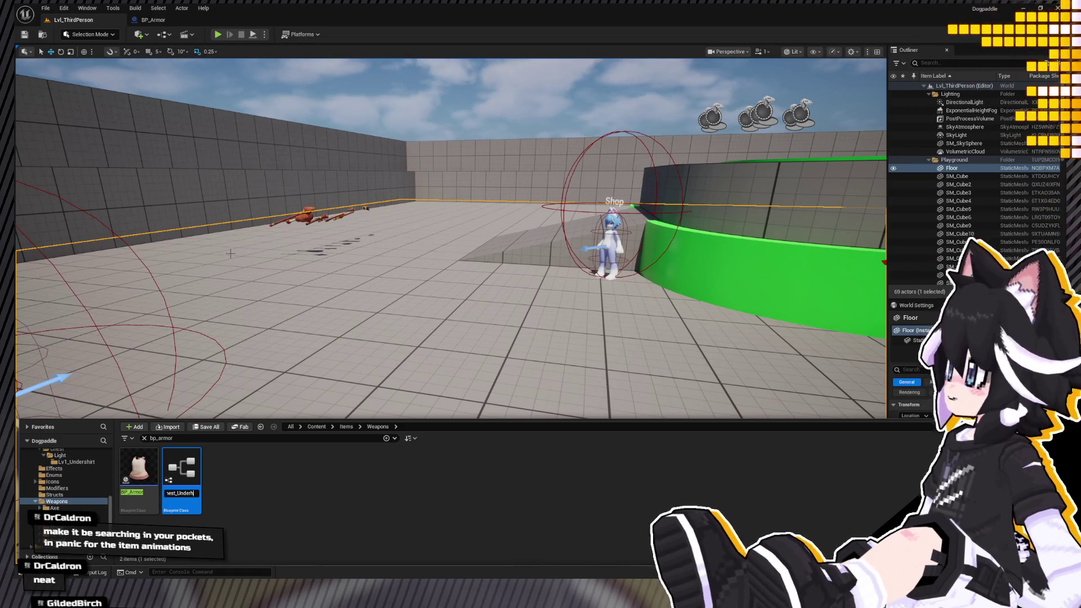
{"action": "key", "text": "Escape"}
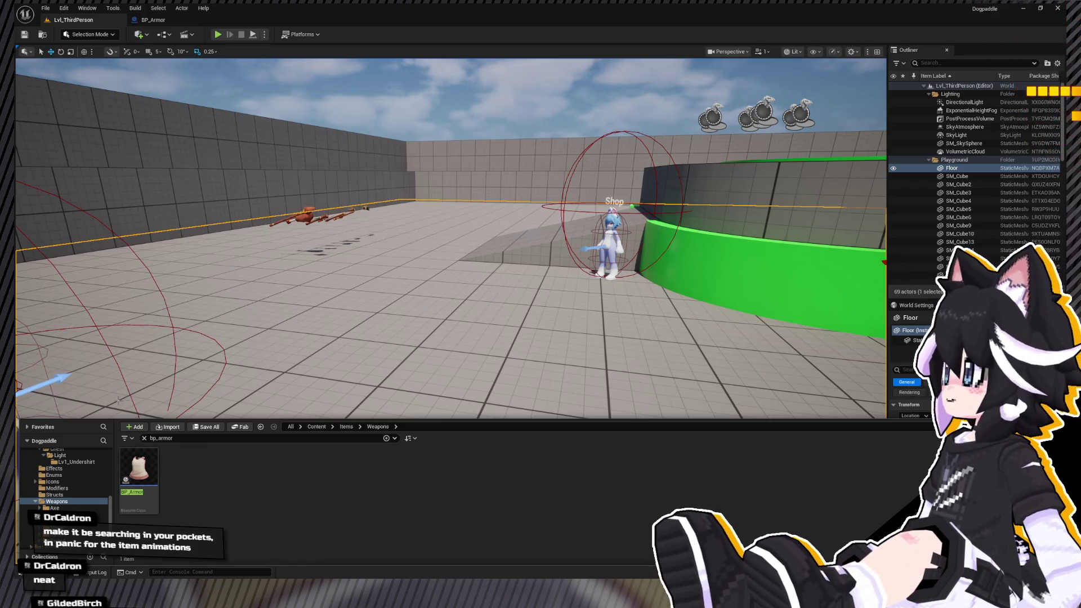
Move BP_Armor from the Weapons folder into the Armor folder.
{"action": "left_click", "coordinate": [144, 437]}
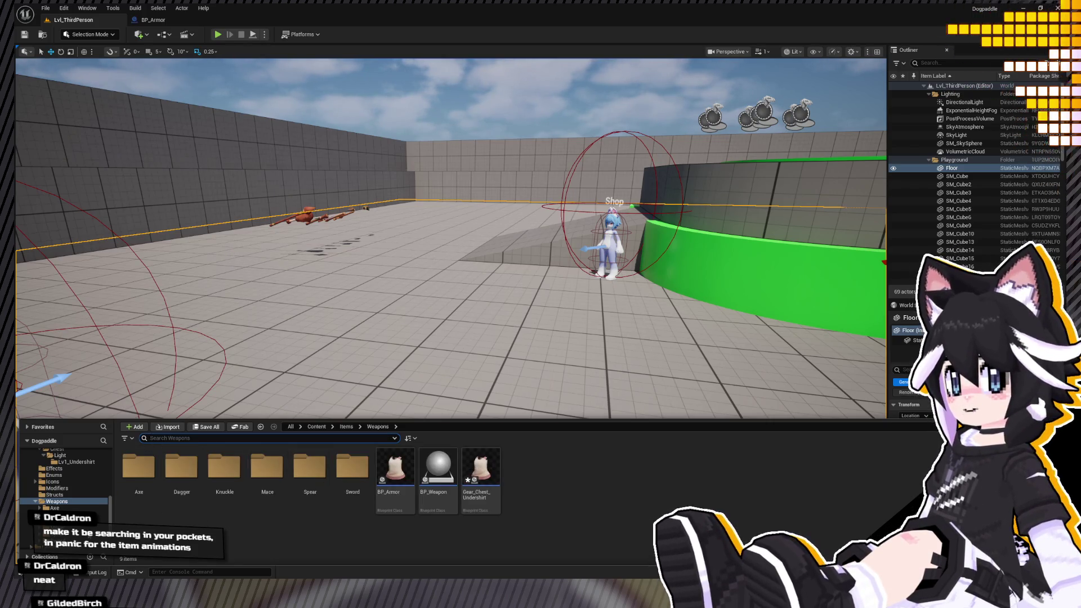
{"action": "scroll", "coordinate": [41, 505], "scroll_direction": "down", "scroll_amount": 2}
{"action": "scroll", "coordinate": [41, 505], "scroll_direction": "up", "scroll_amount": 2}
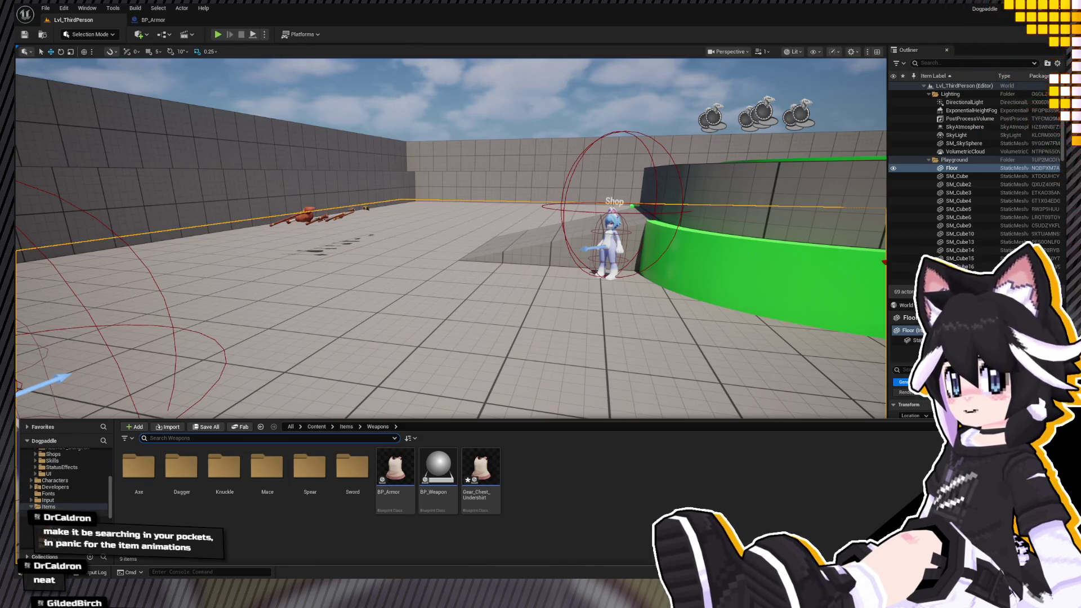
{"action": "scroll", "coordinate": [41, 495], "scroll_direction": "down", "scroll_amount": 1}
{"action": "left_click", "coordinate": [395, 469]}
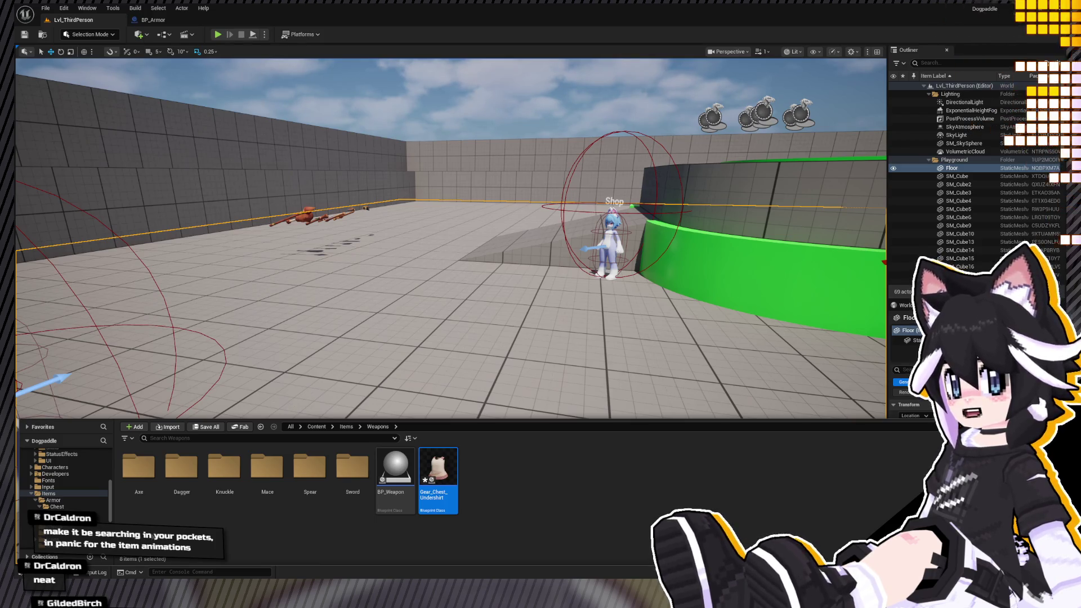
{"action": "left_click", "coordinate": [53, 500]}
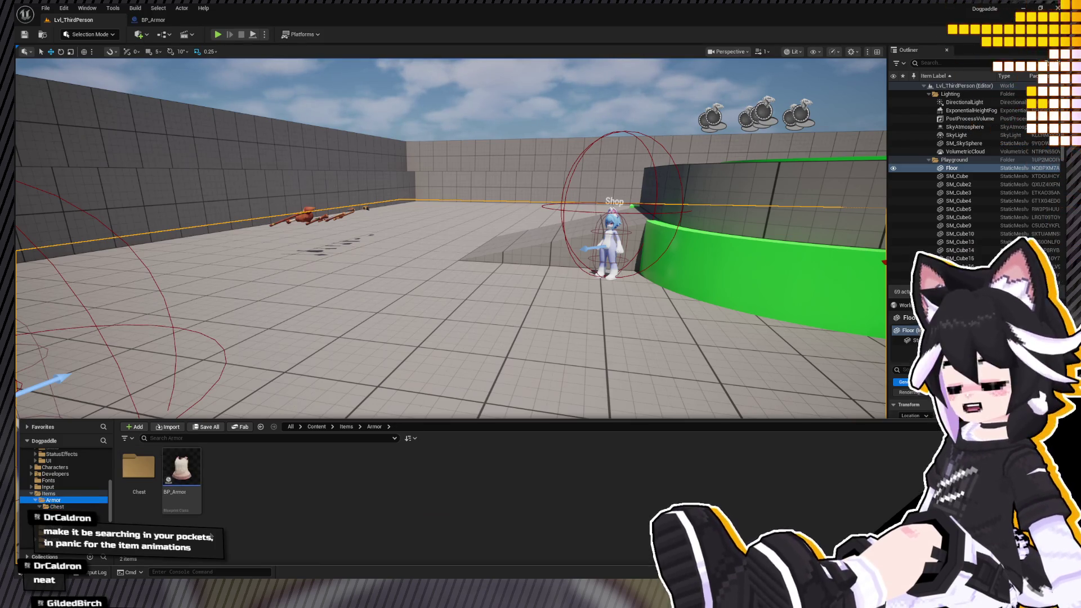
Recompile the relocated BP_Armor and close its editor.
{"action": "double_click", "coordinate": [186, 476]}
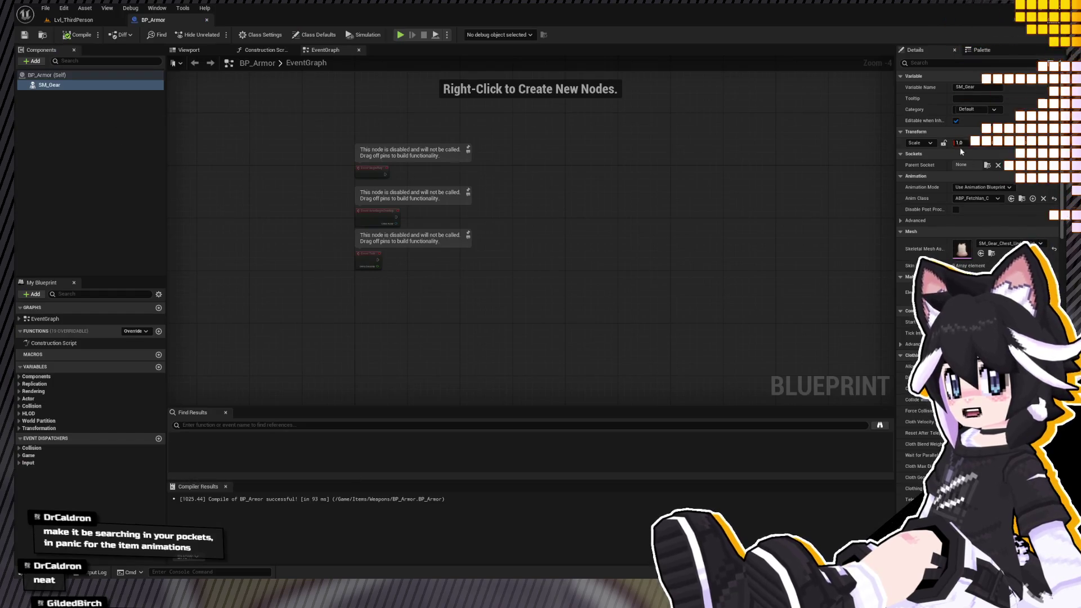
{"action": "left_click", "coordinate": [79, 34]}
{"action": "left_click", "coordinate": [207, 20]}
Select the Gear_Chest_Undershirt blueprint in Chest/Light/Lv1_Undershirt.
{"action": "key", "text": "ctrl+space"}
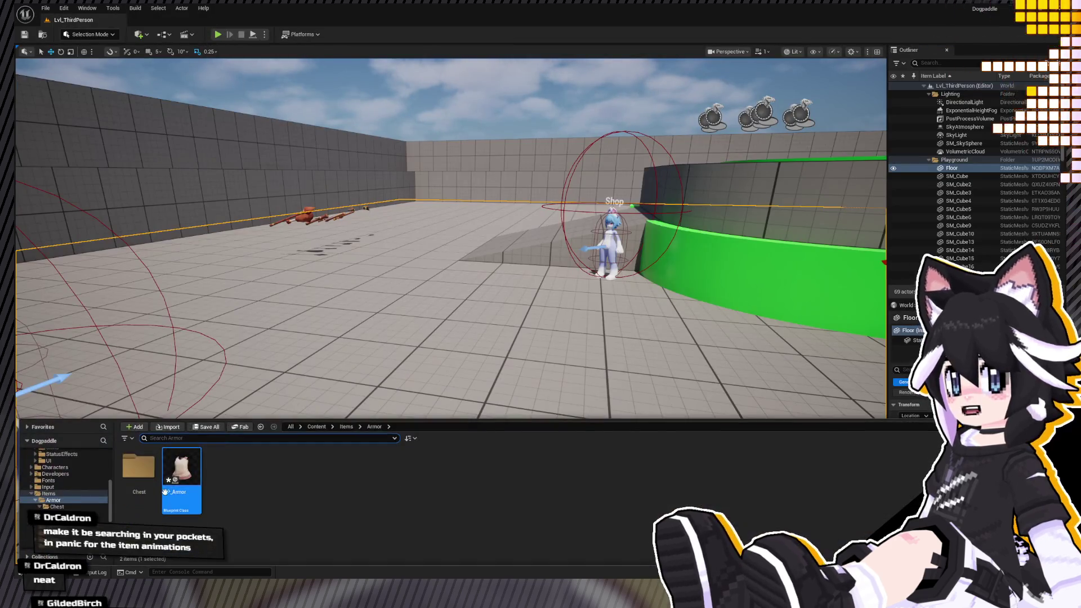
{"action": "double_click", "coordinate": [139, 467]}
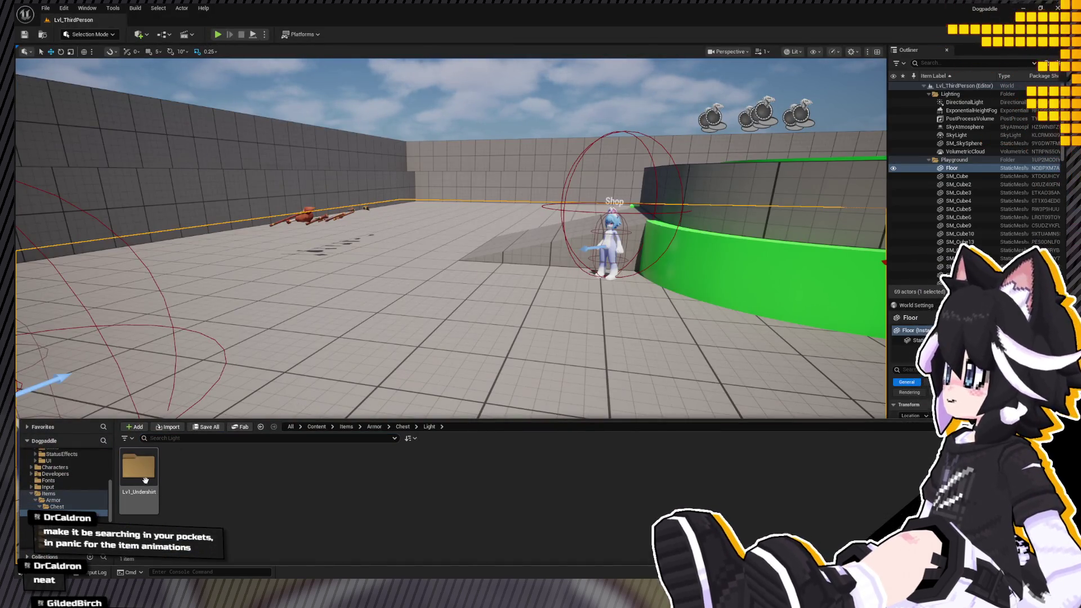
{"action": "double_click", "coordinate": [138, 468]}
{"action": "left_click", "coordinate": [210, 477]}
{"action": "left_click", "coordinate": [135, 472]}
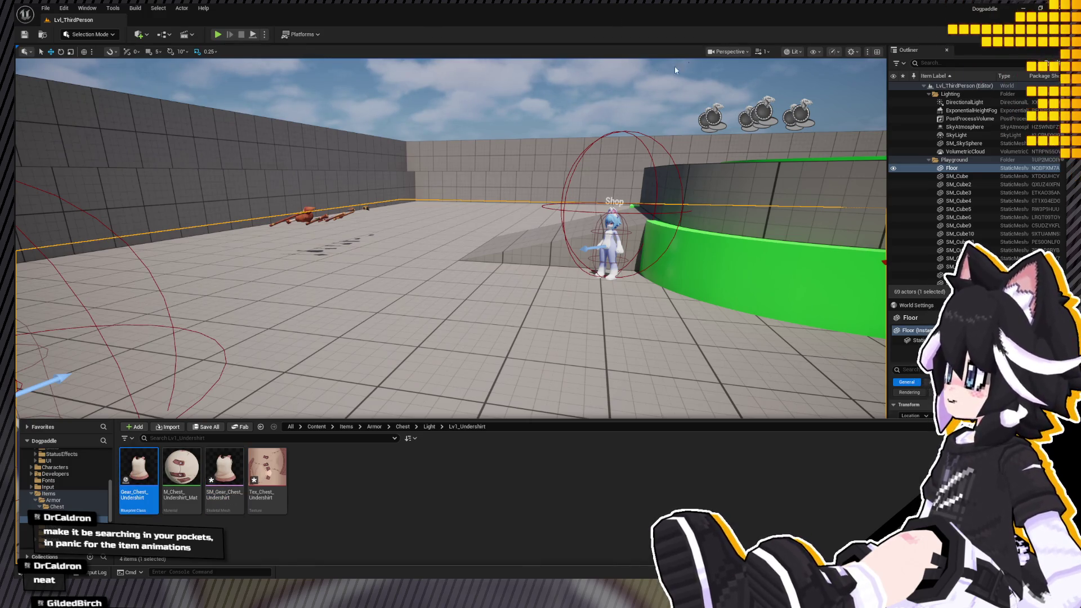
{"action": "left_click", "coordinate": [142, 130]}
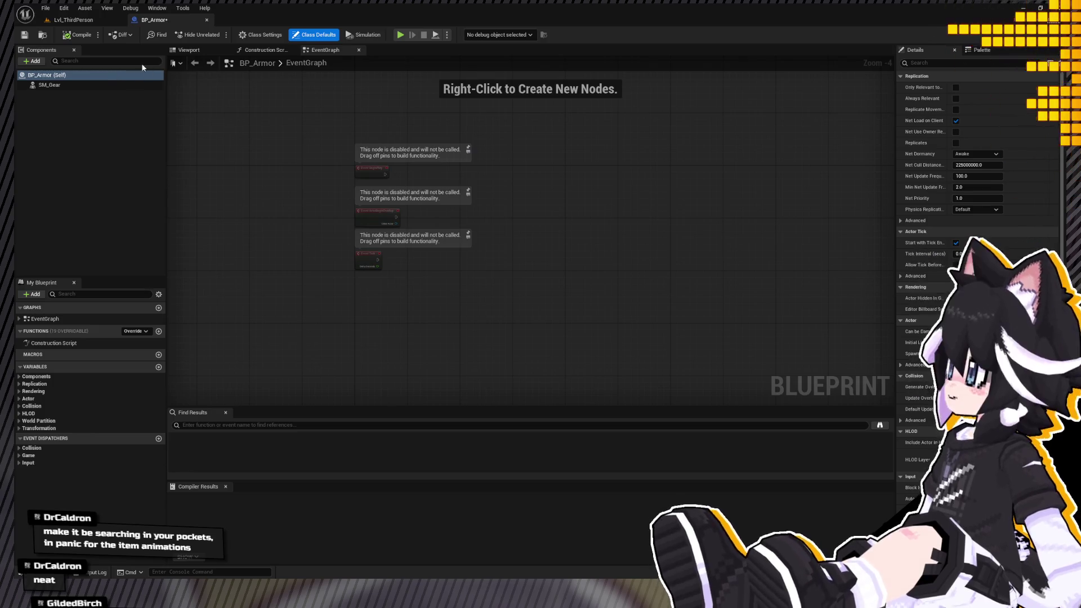
Duplicate an item pickup onto the green platform in Lvl_ThirdPerson.
{"action": "key", "text": "ctrl+space"}
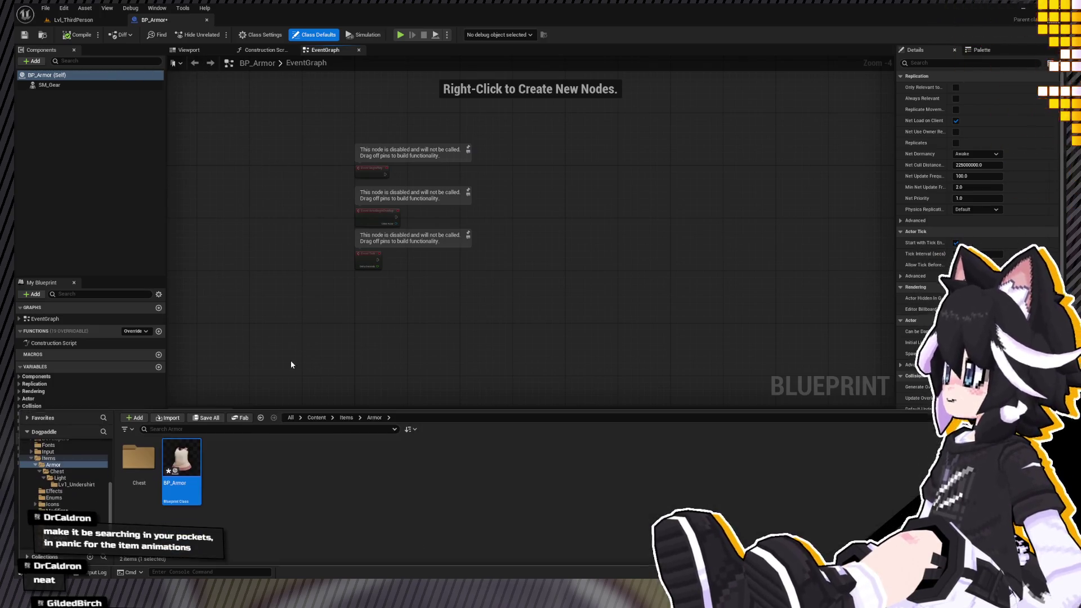
{"action": "left_click", "coordinate": [63, 473]}
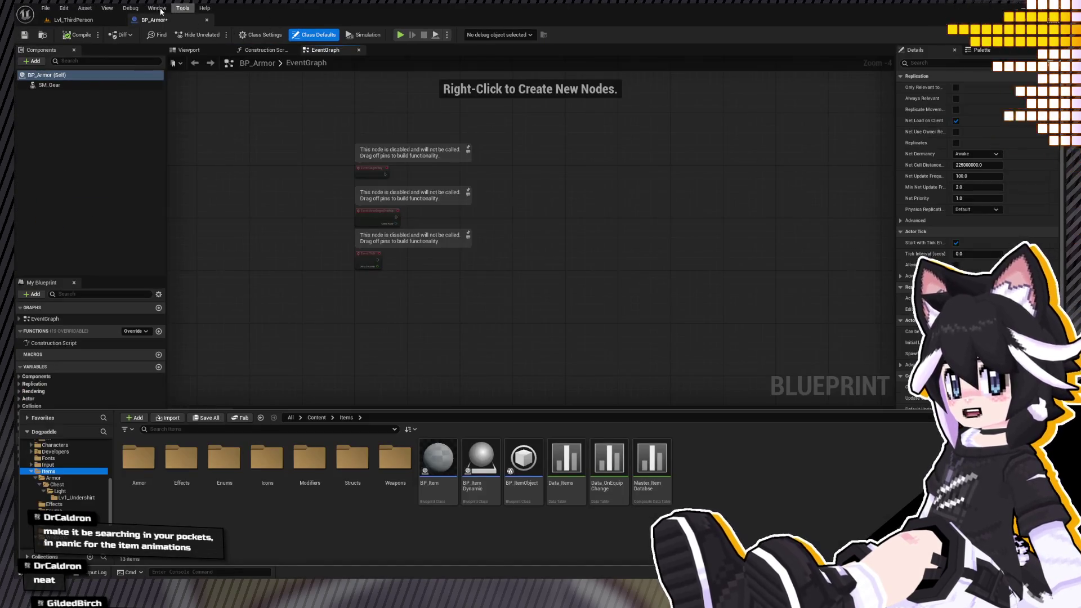
{"action": "left_click", "coordinate": [54, 22]}
{"action": "left_click_drag", "start_coordinate": [381, 327], "coordinate": [380, 327]}
{"action": "left_click", "coordinate": [428, 381]}
{"action": "mouse_move", "coordinate": [442, 398]}
{"action": "left_mouse_down"}
{"action": "mouse_move", "coordinate": [414, 363]}
{"action": "mouse_move", "coordinate": [495, 318]}
{"action": "mouse_move", "coordinate": [501, 325]}
{"action": "left_mouse_up"}
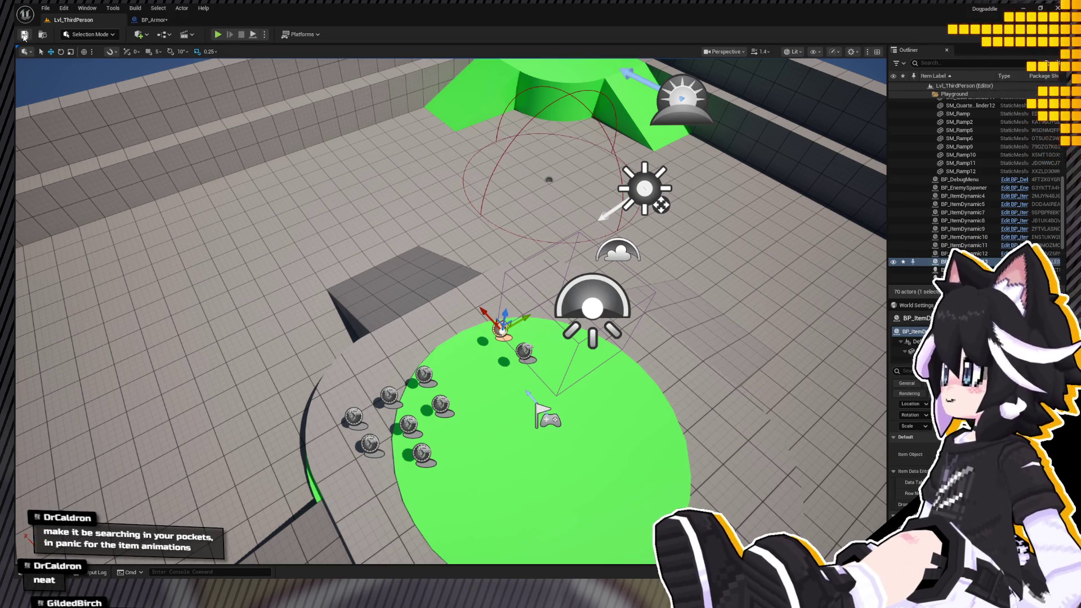
{"action": "left_click", "coordinate": [293, 399]}
Set the Armor_Chest Undershirt row's Armor BP to Gear_Chest_Undershirt, then return to BP_Armor.
{"action": "key", "text": "ctrl+space"}
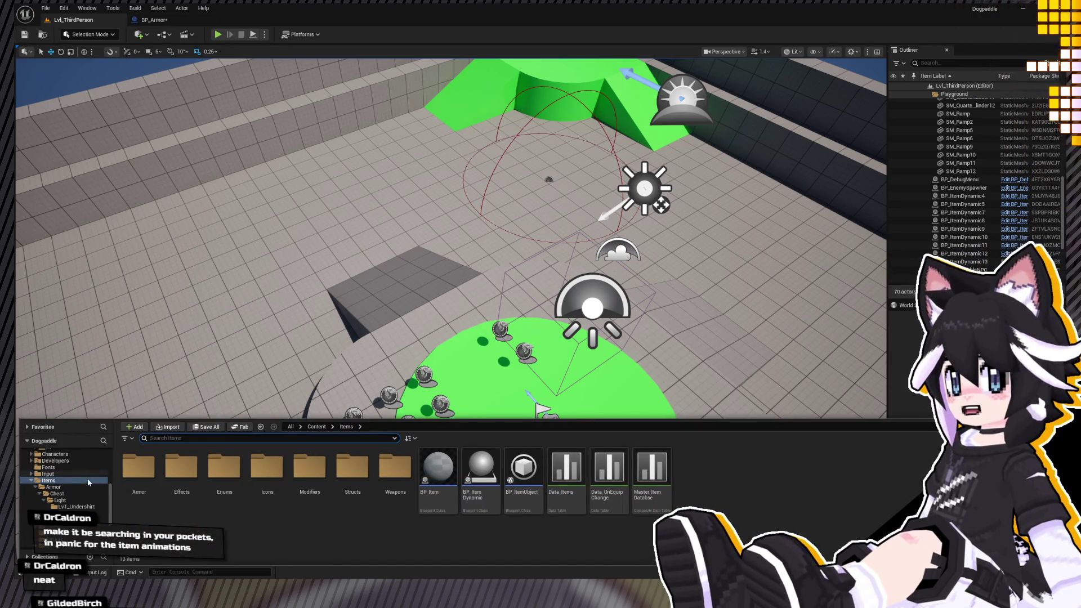
{"action": "scroll", "coordinate": [68, 479], "scroll_direction": "down", "scroll_amount": 1}
{"action": "left_click", "coordinate": [76, 480]}
{"action": "left_click", "coordinate": [80, 462]}
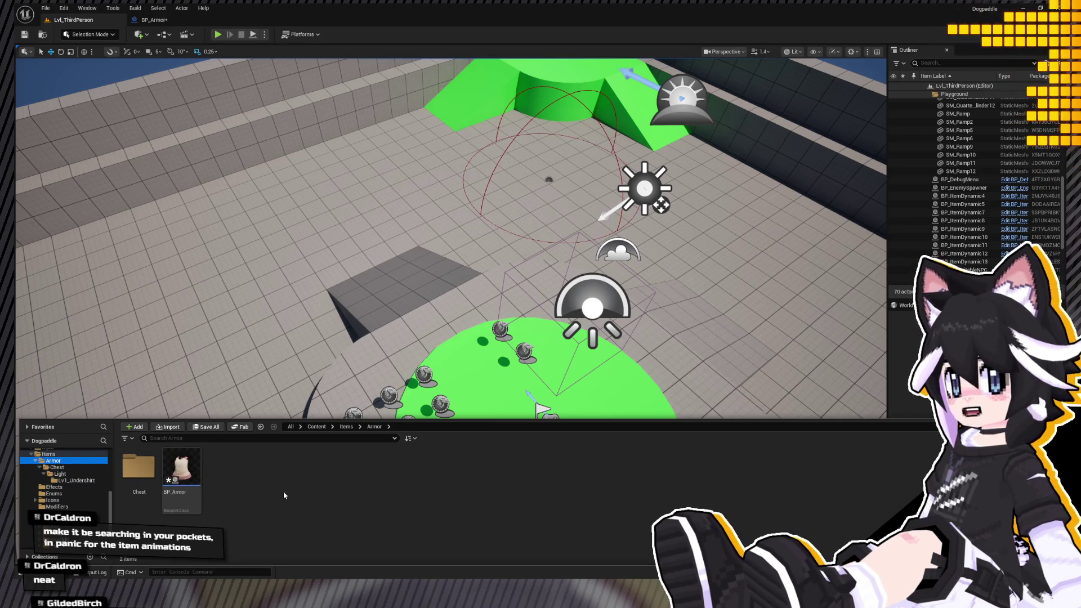
{"action": "left_click", "coordinate": [57, 467]}
{"action": "double_click", "coordinate": [163, 476]}
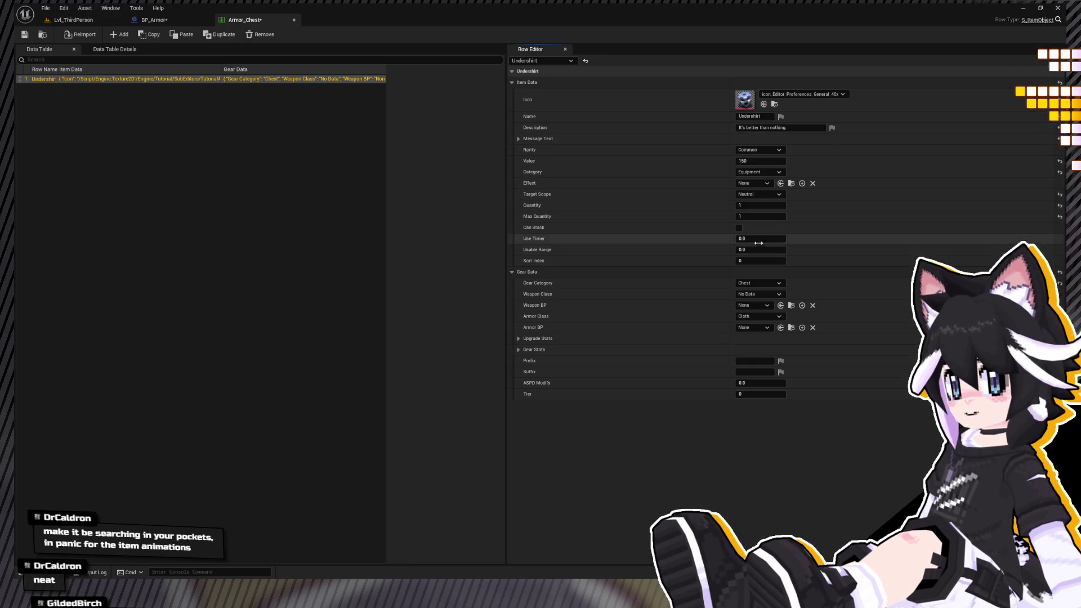
{"action": "left_click", "coordinate": [756, 329]}
{"action": "left_click", "coordinate": [765, 388]}
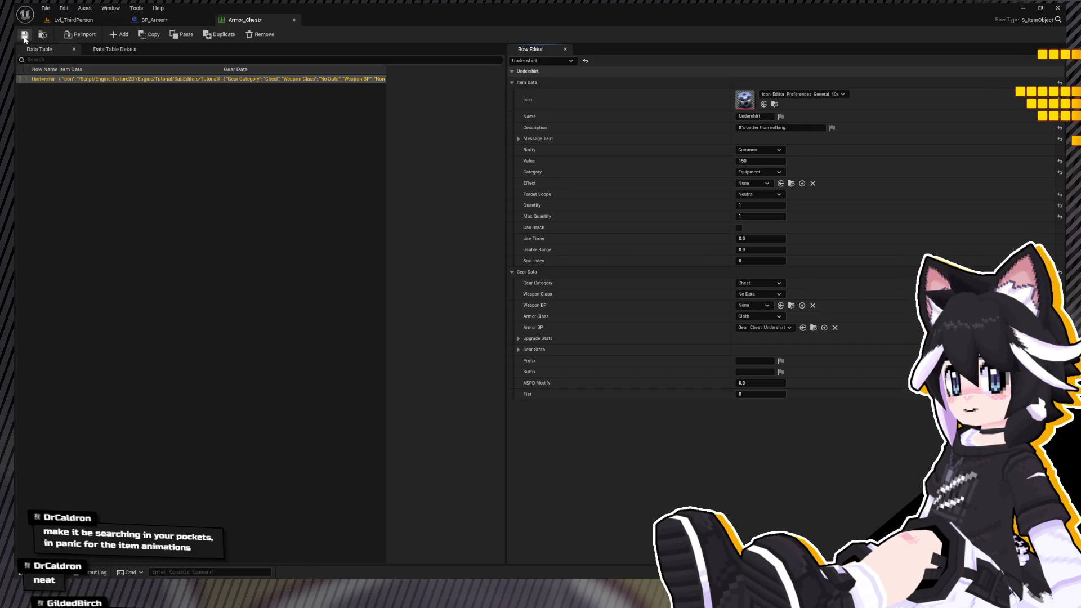
{"action": "left_click", "coordinate": [157, 20]}
{"action": "key", "text": "ctrl+space"}
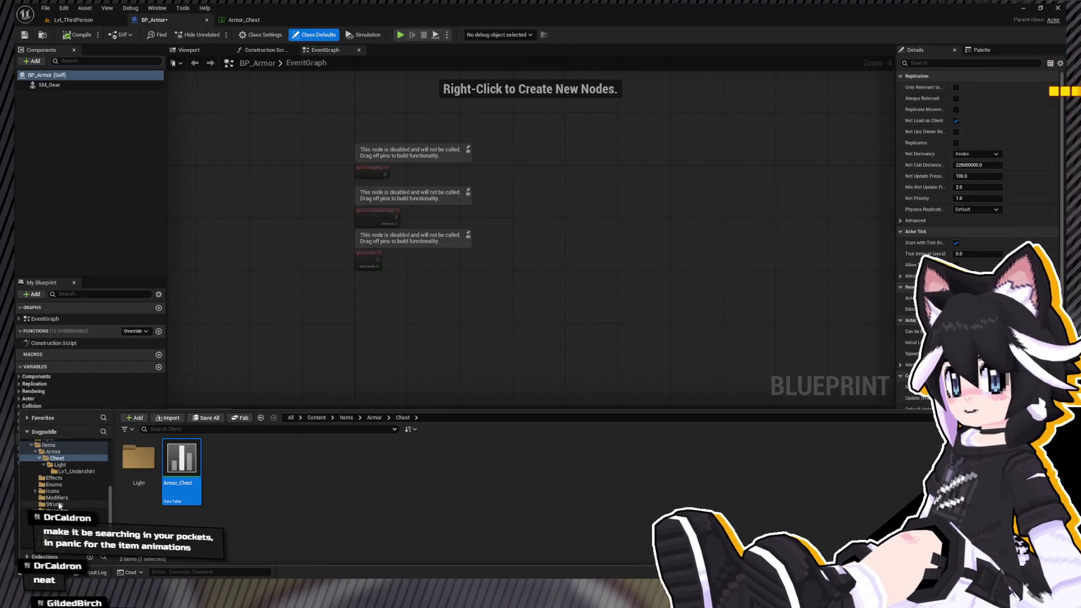
Open BPC_Inventory's Visualize Equipment graph from the Blueprints Inventory folder and frame the Equip Knuckle group.
{"action": "scroll", "coordinate": [59, 483], "scroll_direction": "up", "scroll_amount": 2}
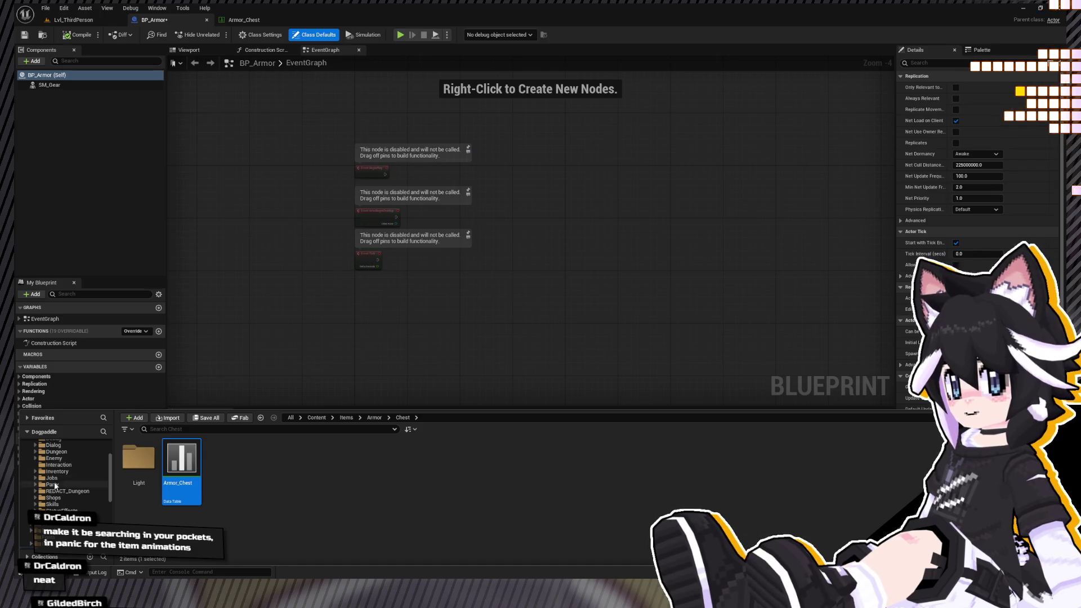
{"action": "left_click", "coordinate": [57, 471]}
{"action": "double_click", "coordinate": [181, 461]}
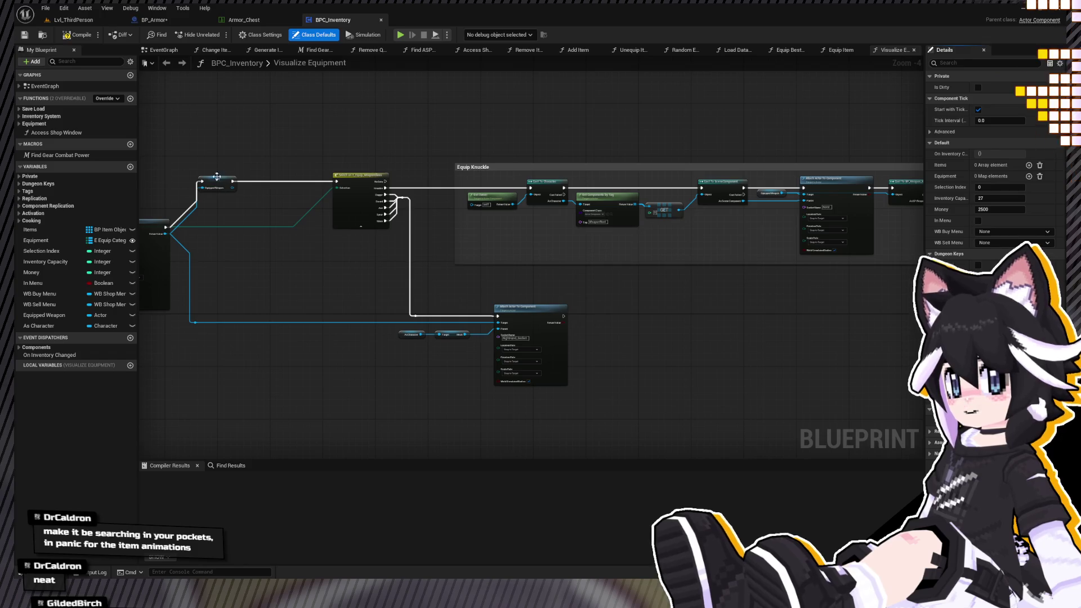
{"action": "mouse_move", "coordinate": [241, 217]}
{"action": "left_mouse_down"}
{"action": "mouse_move", "coordinate": [190, 206]}
{"action": "mouse_move", "coordinate": [141, 236]}
{"action": "left_mouse_up"}
{"action": "left_click_drag", "start_coordinate": [201, 155], "coordinate": [855, 264]}
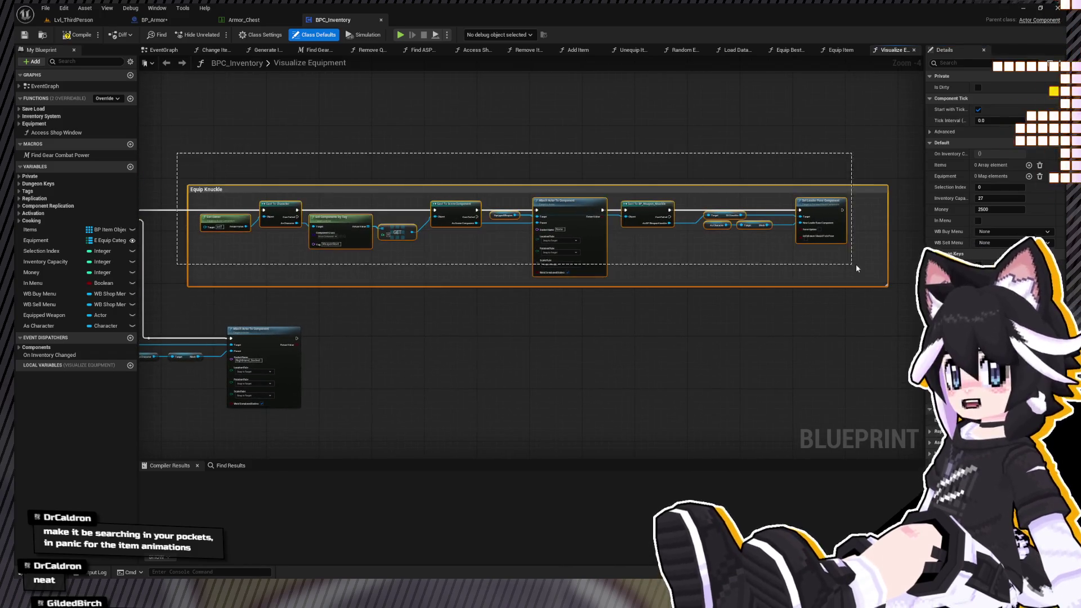
{"action": "scroll", "coordinate": [365, 297], "scroll_direction": "down", "scroll_amount": 3}
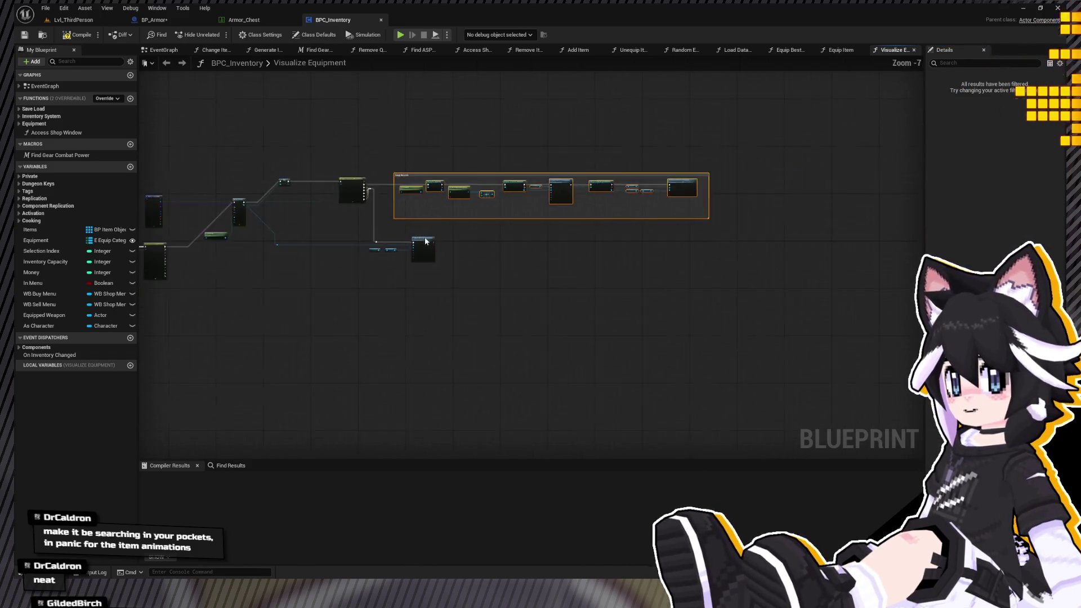
{"action": "left_click_drag", "start_coordinate": [357, 191], "coordinate": [538, 194]}
{"action": "scroll", "coordinate": [537, 194], "scroll_direction": "up", "scroll_amount": 6}
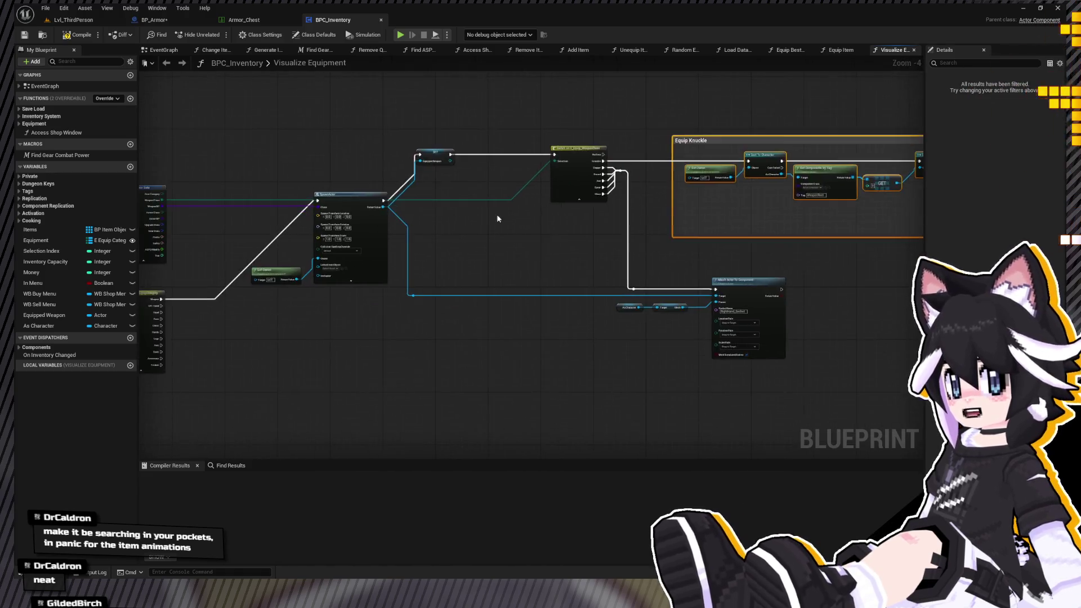
{"action": "mouse_move", "coordinate": [326, 303]}
{"action": "left_mouse_down"}
{"action": "mouse_move", "coordinate": [464, 223]}
{"action": "mouse_move", "coordinate": [316, 394]}
{"action": "mouse_move", "coordinate": [299, 398]}
{"action": "mouse_move", "coordinate": [316, 393]}
{"action": "left_mouse_up"}
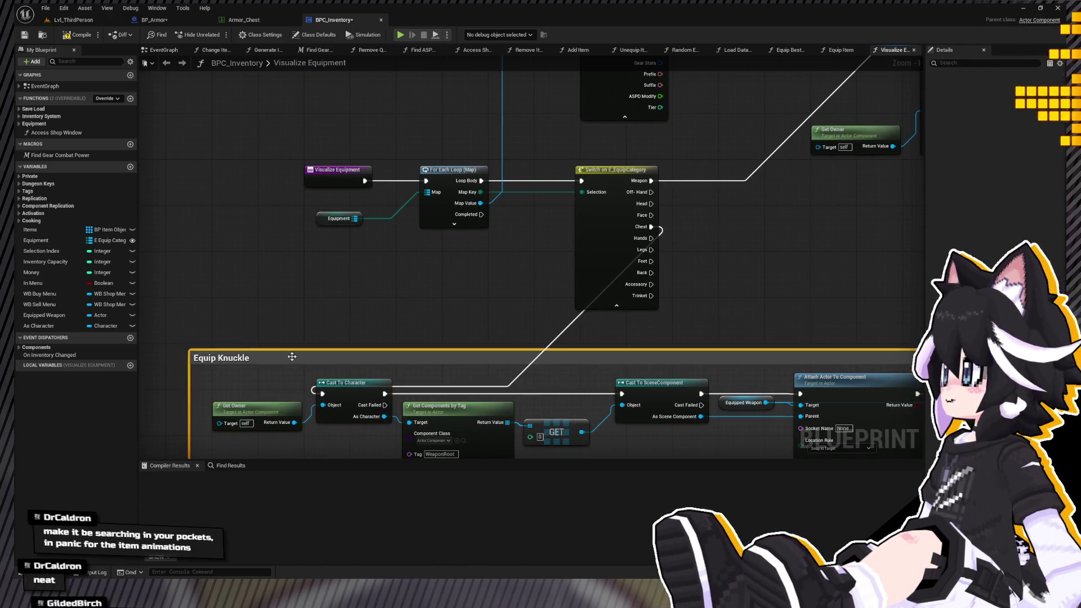
Retitle the copied group 'Equip Chest' and move it up and right.
{"action": "double_click", "coordinate": [227, 358]}
{"action": "type", "text": "Eqip"}
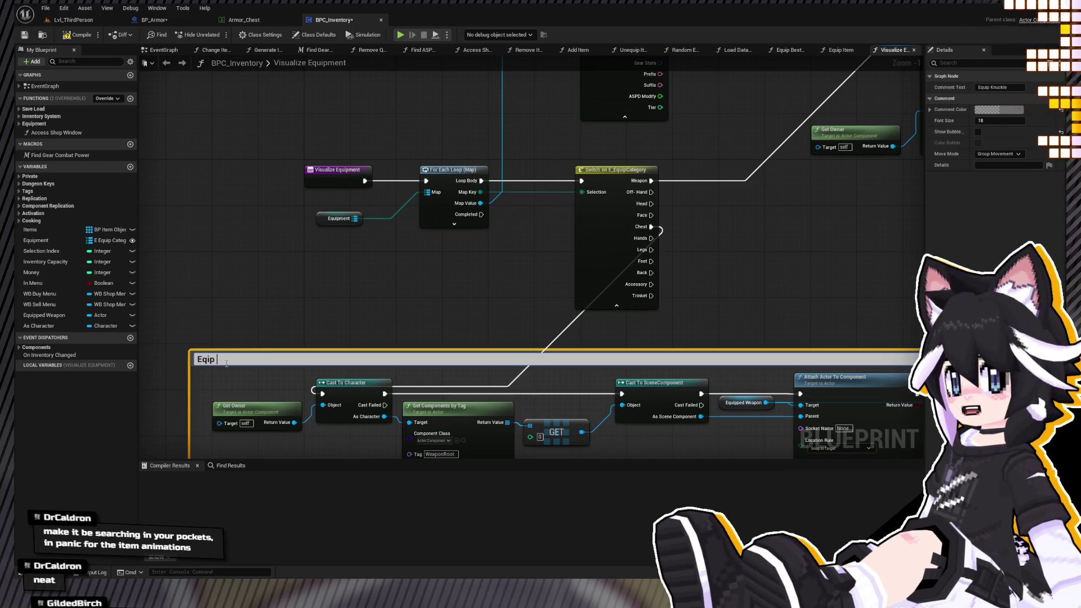
{"action": "key", "text": "BackSpace"}
{"action": "key", "text": "BackSpace"}
{"action": "type", "text": "uip Chest\\"}
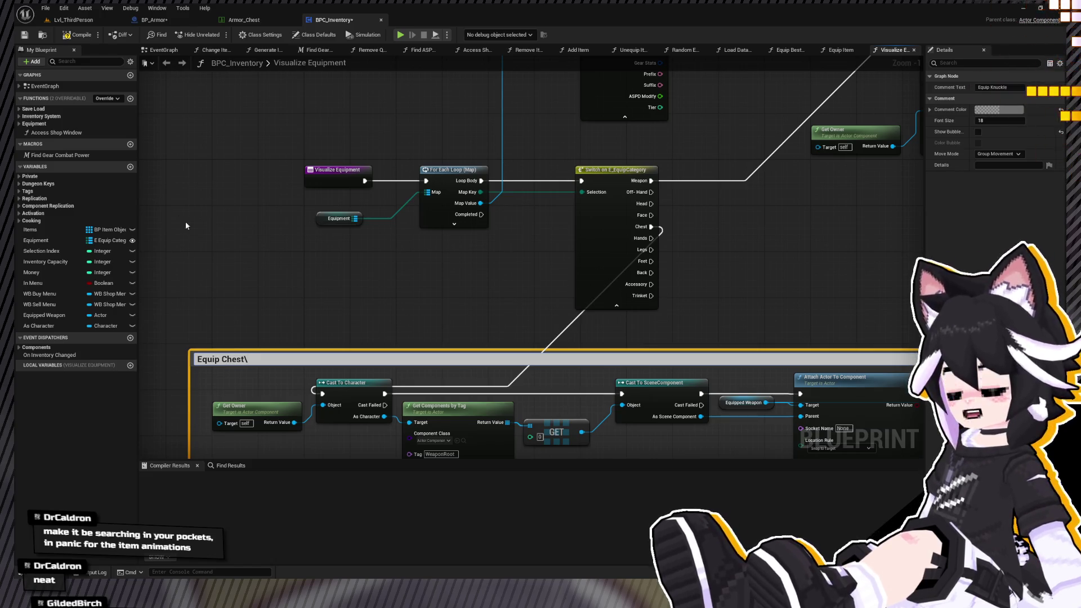
{"action": "key", "text": "BackSpace"}
{"action": "key", "text": "Return"}
{"action": "scroll", "coordinate": [428, 444], "scroll_direction": "down", "scroll_amount": 2}
{"action": "mouse_move", "coordinate": [271, 303]}
{"action": "left_mouse_down"}
{"action": "mouse_move", "coordinate": [519, 290]}
{"action": "mouse_move", "coordinate": [516, 277]}
{"action": "left_mouse_up"}
{"action": "scroll", "coordinate": [498, 372], "scroll_direction": "up", "scroll_amount": 2}
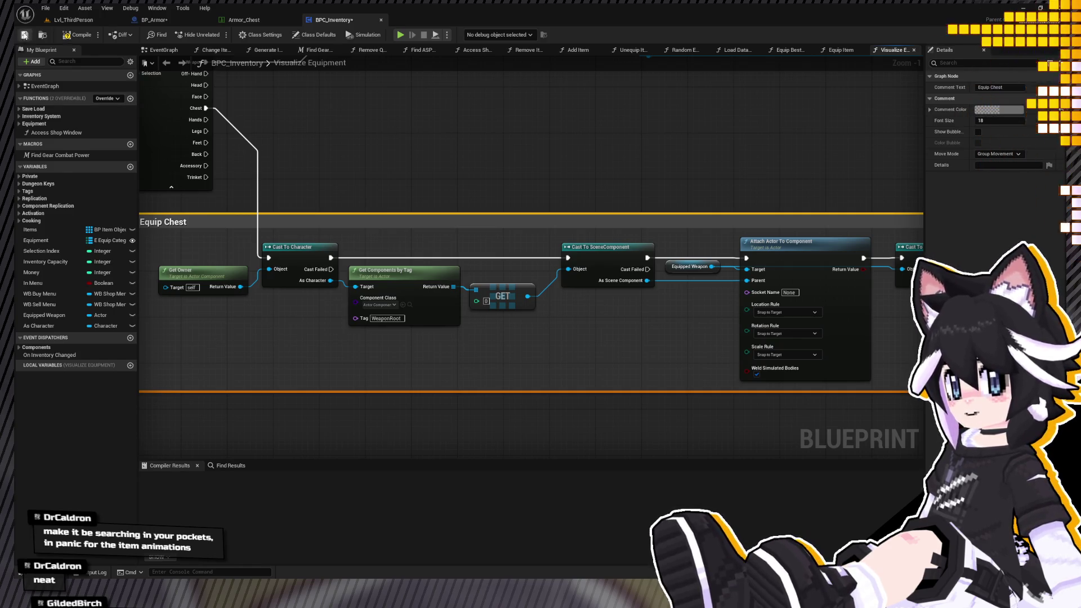
Place the Equipped Weapon getter under Get Components by Tag and make the WeaponRoot GET result the attach target.
{"action": "left_click_drag", "start_coordinate": [519, 244], "coordinate": [331, 231]}
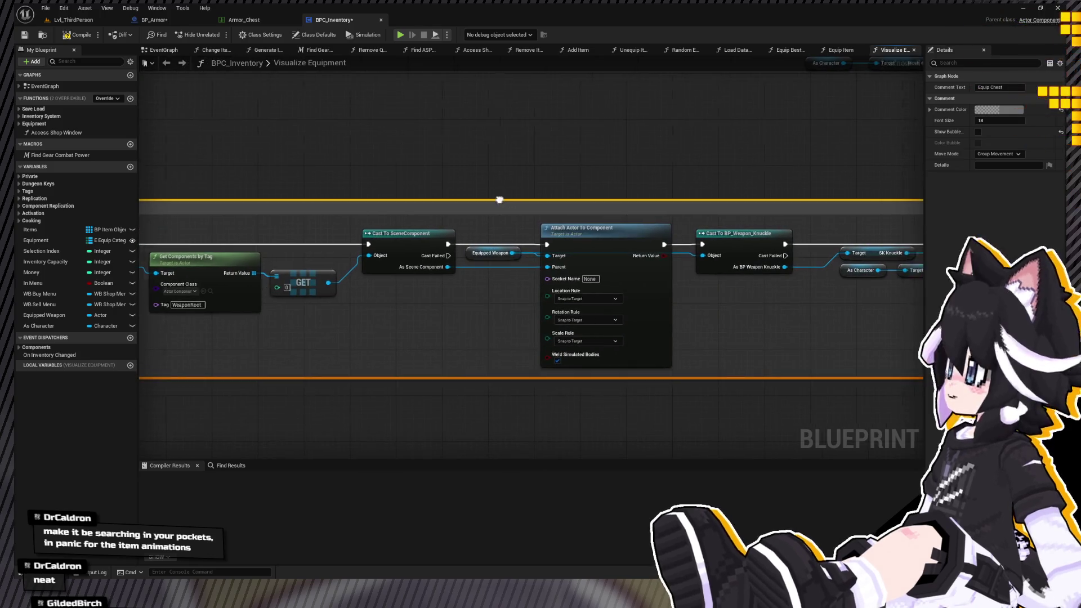
{"action": "mouse_move", "coordinate": [506, 219]}
{"action": "left_mouse_down"}
{"action": "mouse_move", "coordinate": [640, 236]}
{"action": "mouse_move", "coordinate": [761, 228]}
{"action": "mouse_move", "coordinate": [495, 221]}
{"action": "left_mouse_up"}
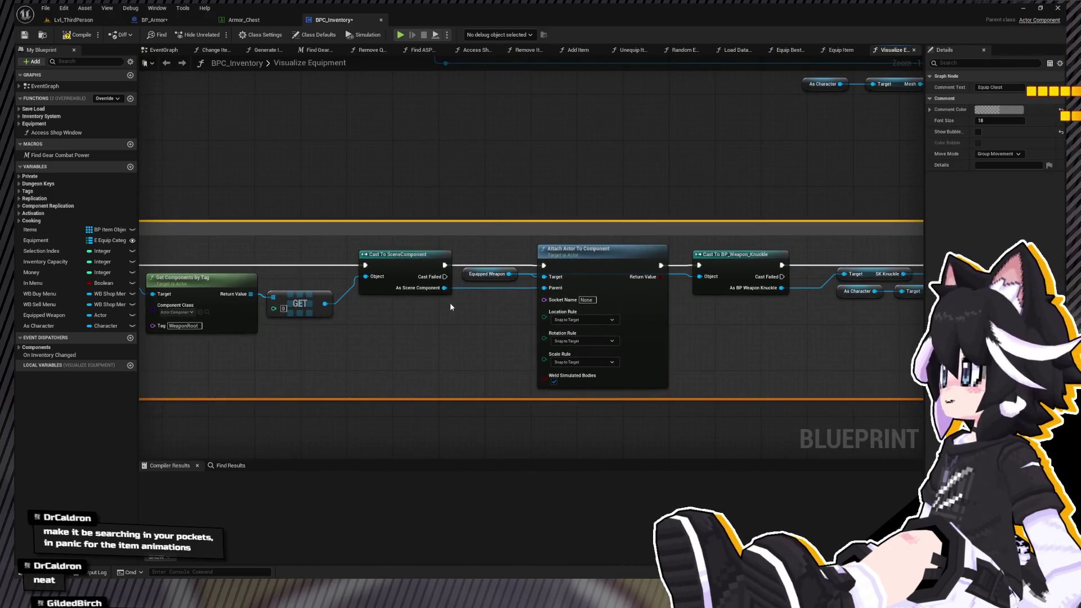
{"action": "mouse_move", "coordinate": [467, 275]}
{"action": "left_mouse_down"}
{"action": "mouse_move", "coordinate": [436, 345]}
{"action": "mouse_move", "coordinate": [383, 318]}
{"action": "mouse_move", "coordinate": [401, 313]}
{"action": "mouse_move", "coordinate": [247, 285]}
{"action": "mouse_move", "coordinate": [342, 381]}
{"action": "left_mouse_up"}
{"action": "scroll", "coordinate": [401, 313], "scroll_direction": "down", "scroll_amount": 2}
{"action": "mouse_move", "coordinate": [438, 275]}
{"action": "left_mouse_down"}
{"action": "mouse_move", "coordinate": [852, 223]}
{"action": "mouse_move", "coordinate": [992, 352]}
{"action": "left_mouse_up"}
{"action": "mouse_move", "coordinate": [731, 278]}
{"action": "left_mouse_down"}
{"action": "mouse_move", "coordinate": [487, 147]}
{"action": "mouse_move", "coordinate": [511, 179]}
{"action": "mouse_move", "coordinate": [540, 191]}
{"action": "mouse_move", "coordinate": [538, 266]}
{"action": "mouse_move", "coordinate": [453, 69]}
{"action": "mouse_move", "coordinate": [469, 232]}
{"action": "left_mouse_up"}
{"action": "scroll", "coordinate": [469, 266], "scroll_direction": "up", "scroll_amount": 2}
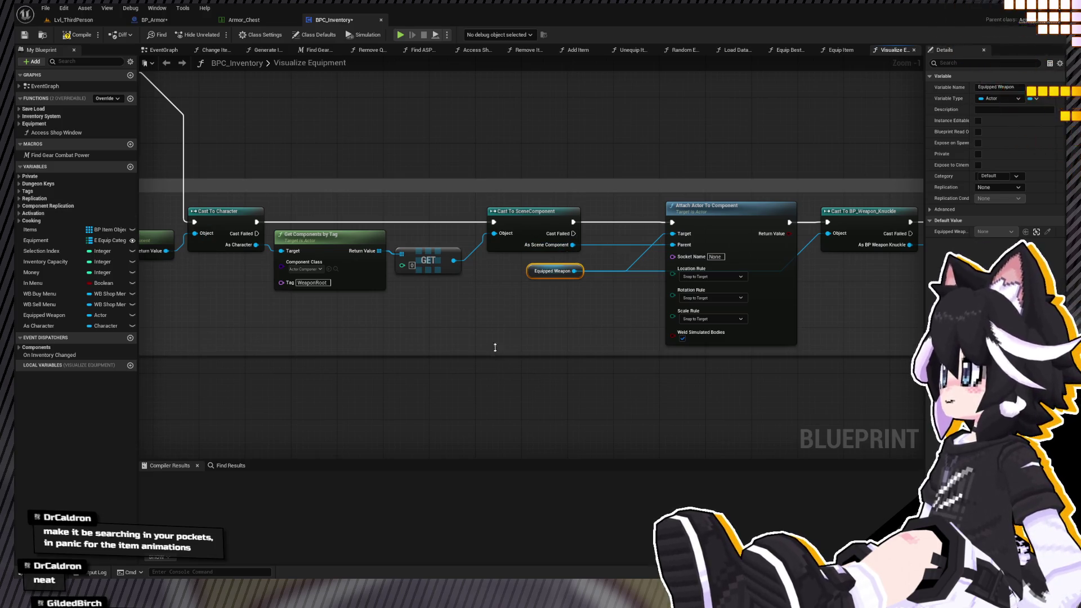
{"action": "mouse_move", "coordinate": [537, 271]}
{"action": "left_mouse_down"}
{"action": "mouse_move", "coordinate": [518, 305]}
{"action": "mouse_move", "coordinate": [440, 337]}
{"action": "mouse_move", "coordinate": [428, 315]}
{"action": "left_mouse_up"}
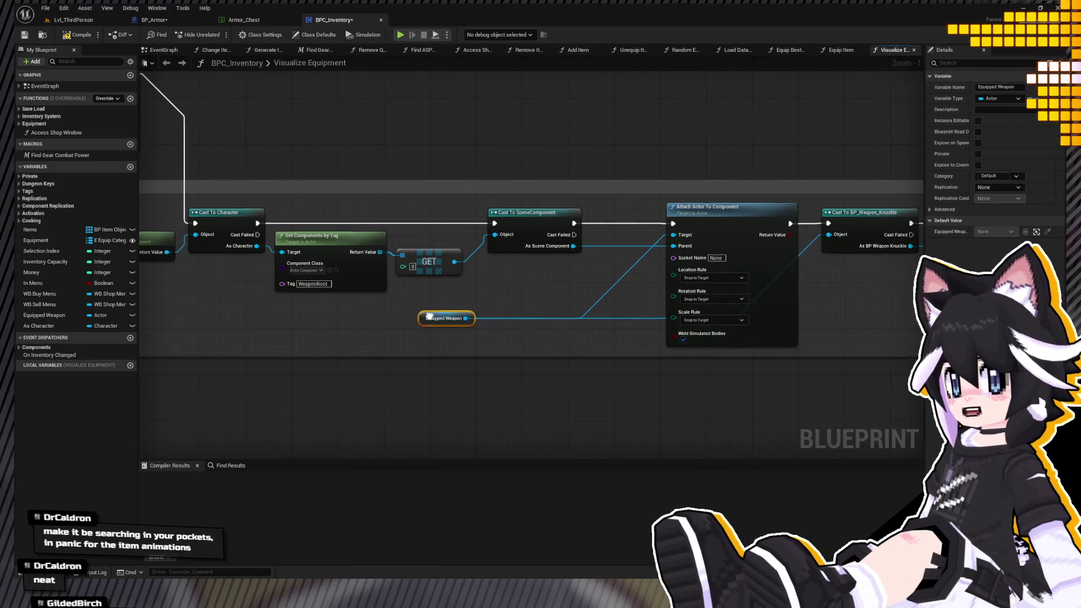
{"action": "mouse_move", "coordinate": [487, 346]}
{"action": "left_mouse_down"}
{"action": "mouse_move", "coordinate": [506, 321]}
{"action": "mouse_move", "coordinate": [480, 291]}
{"action": "mouse_move", "coordinate": [486, 346]}
{"action": "mouse_move", "coordinate": [401, 282]}
{"action": "mouse_move", "coordinate": [450, 352]}
{"action": "mouse_move", "coordinate": [495, 348]}
{"action": "mouse_move", "coordinate": [492, 364]}
{"action": "mouse_move", "coordinate": [487, 346]}
{"action": "left_mouse_up"}
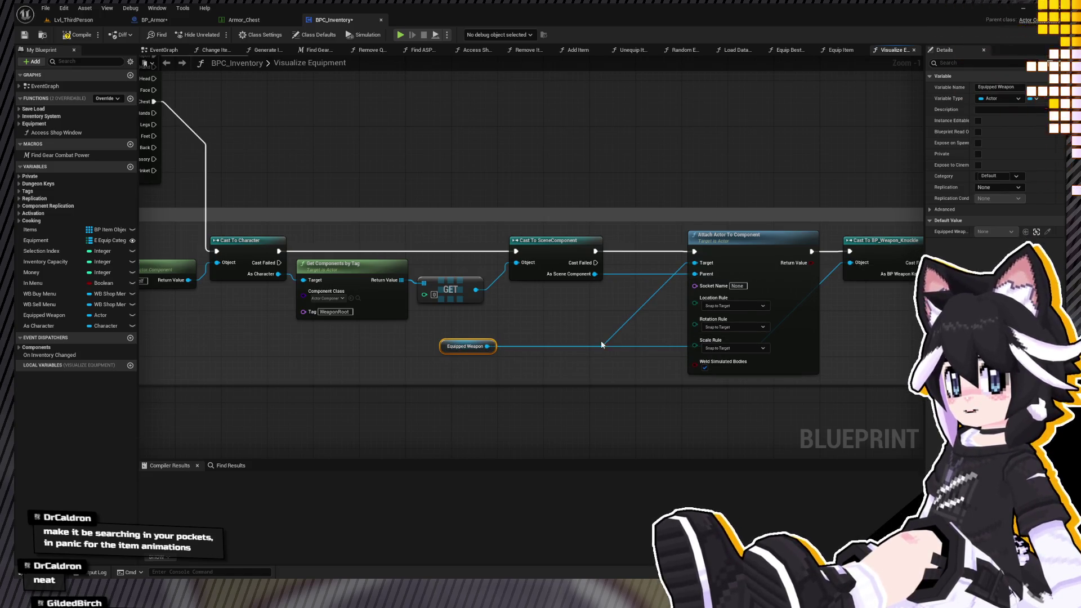
{"action": "mouse_move", "coordinate": [465, 347]}
{"action": "left_mouse_down"}
{"action": "mouse_move", "coordinate": [566, 324]}
{"action": "mouse_move", "coordinate": [521, 183]}
{"action": "mouse_move", "coordinate": [458, 326]}
{"action": "mouse_move", "coordinate": [484, 360]}
{"action": "mouse_move", "coordinate": [474, 356]}
{"action": "left_mouse_up"}
{"action": "scroll", "coordinate": [484, 361], "scroll_direction": "down", "scroll_amount": 4}
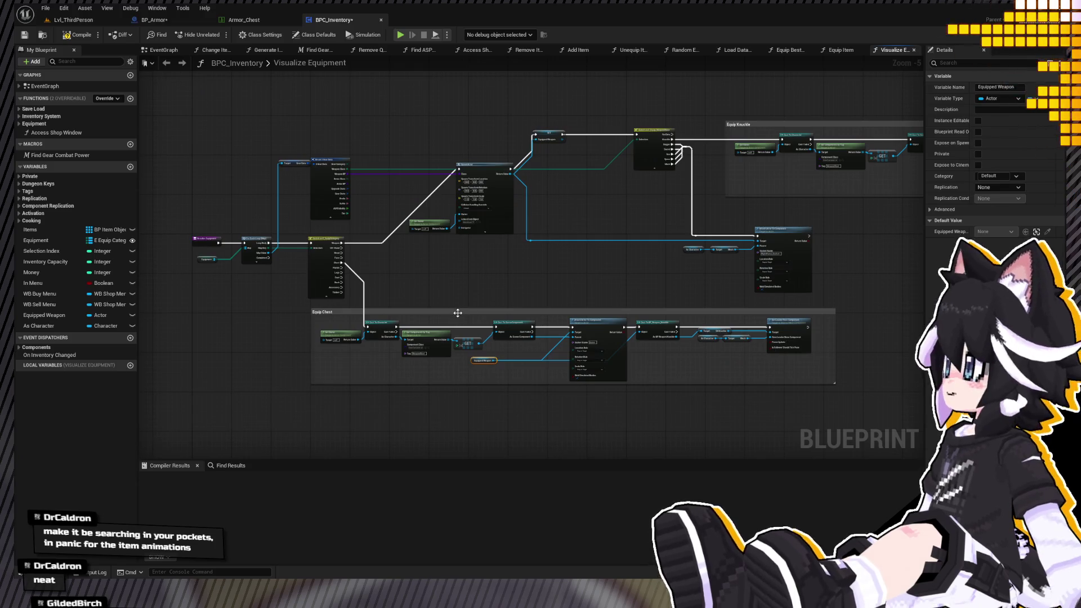
Paste copies of the Break S Gear Data, SpawnActor and Get Owner nodes into the Chest branch.
{"action": "left_click_drag", "start_coordinate": [458, 313], "coordinate": [563, 388]}
{"action": "left_click", "coordinate": [465, 228]}
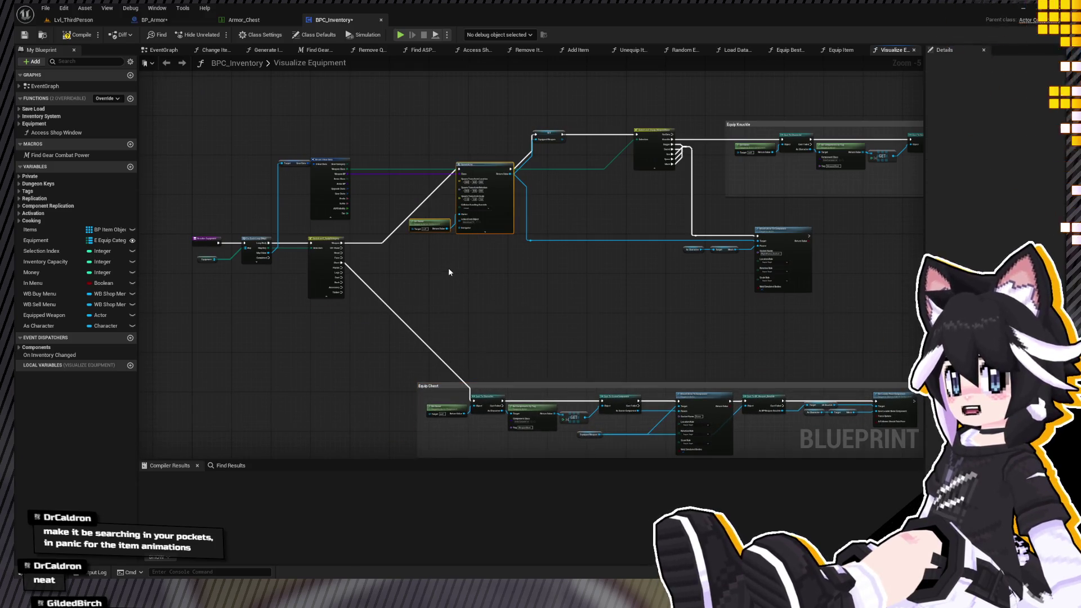
{"action": "left_click_drag", "start_coordinate": [448, 268], "coordinate": [458, 261]}
{"action": "scroll", "coordinate": [343, 311], "scroll_direction": "up", "scroll_amount": 2}
{"action": "left_click_drag", "start_coordinate": [413, 203], "coordinate": [459, 301]}
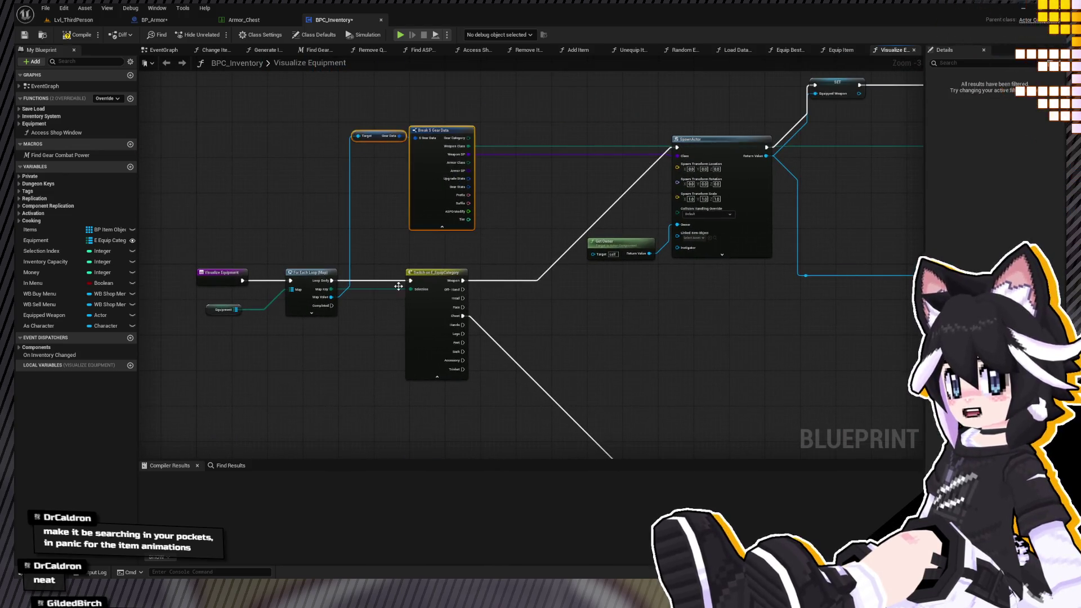
{"action": "left_click_drag", "start_coordinate": [315, 327], "coordinate": [338, 171]}
{"action": "key", "text": "ctrl+v"}
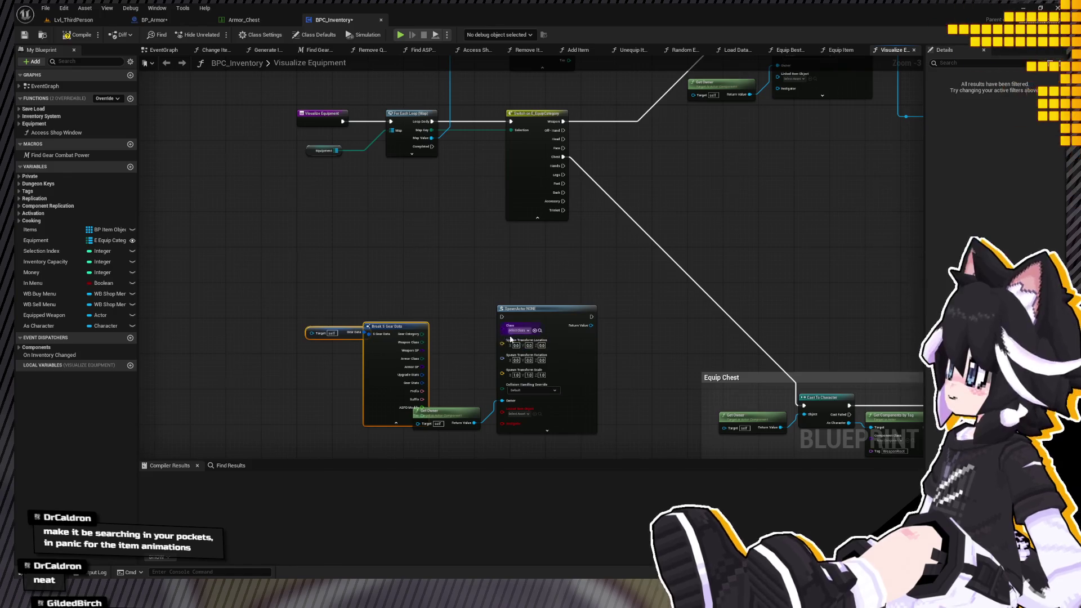
{"action": "mouse_move", "coordinate": [519, 315]}
{"action": "left_mouse_down"}
{"action": "mouse_move", "coordinate": [625, 299]}
{"action": "mouse_move", "coordinate": [599, 353]}
{"action": "mouse_move", "coordinate": [545, 306]}
{"action": "left_mouse_up"}
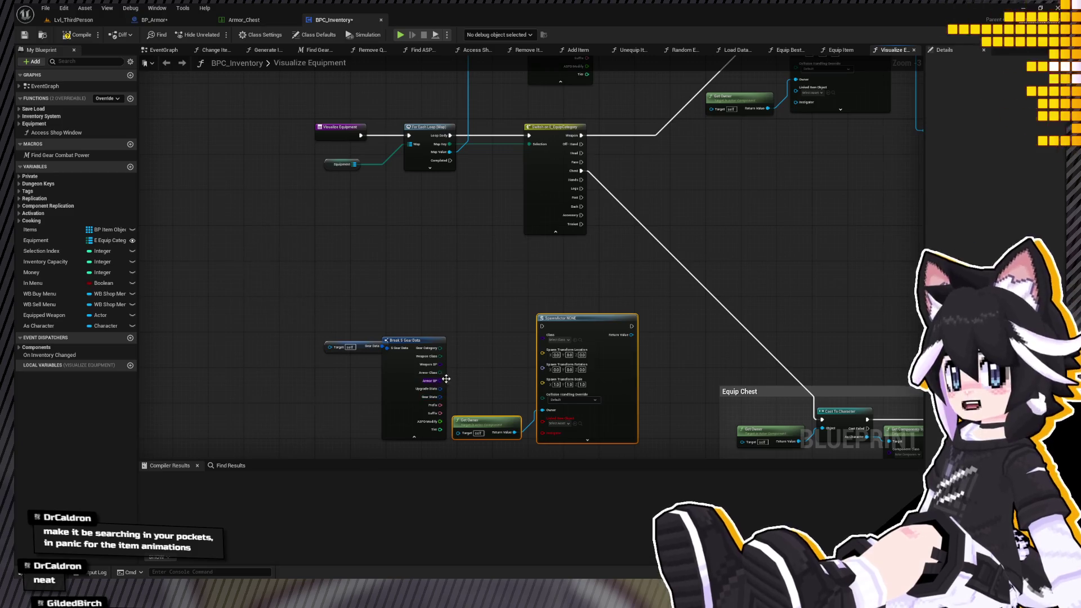
Wire the gear data's Armor BP into the new SpawnActor's Class and straighten the wires.
{"action": "scroll", "coordinate": [446, 379], "scroll_direction": "up", "scroll_amount": 1}
{"action": "left_click_drag", "start_coordinate": [440, 382], "coordinate": [545, 320]}
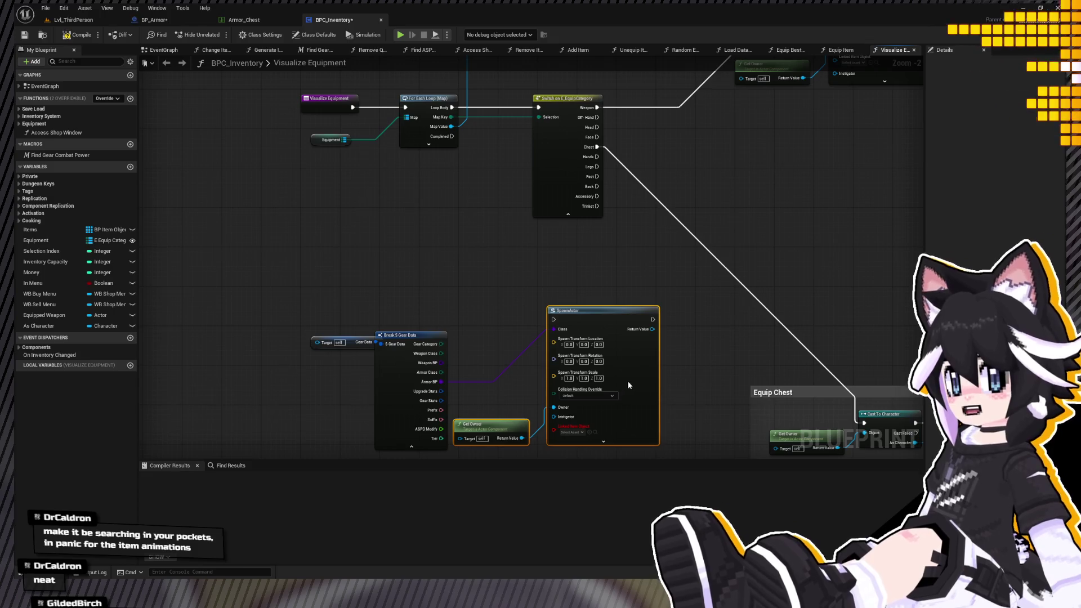
{"action": "mouse_move", "coordinate": [320, 311]}
{"action": "left_mouse_down"}
{"action": "mouse_move", "coordinate": [413, 341]}
{"action": "mouse_move", "coordinate": [383, 293]}
{"action": "mouse_move", "coordinate": [408, 321]}
{"action": "mouse_move", "coordinate": [440, 245]}
{"action": "mouse_move", "coordinate": [269, 382]}
{"action": "left_mouse_up"}
{"action": "scroll", "coordinate": [254, 139], "scroll_direction": "down", "scroll_amount": 3}
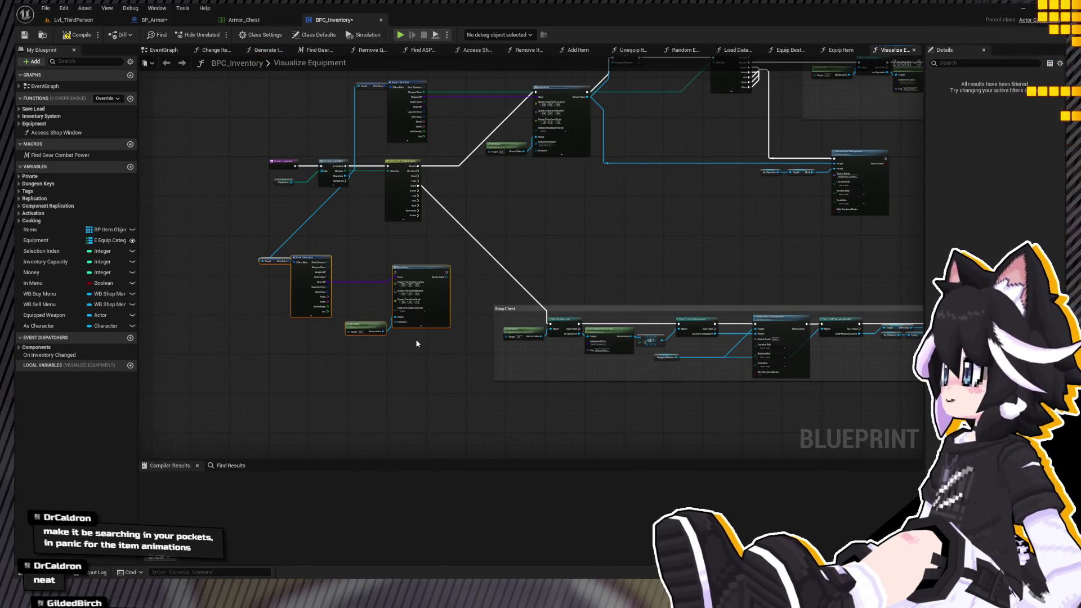
{"action": "key", "text": "q"}
{"action": "left_click", "coordinate": [450, 255]}
{"action": "scroll", "coordinate": [440, 275], "scroll_direction": "up", "scroll_amount": 2}
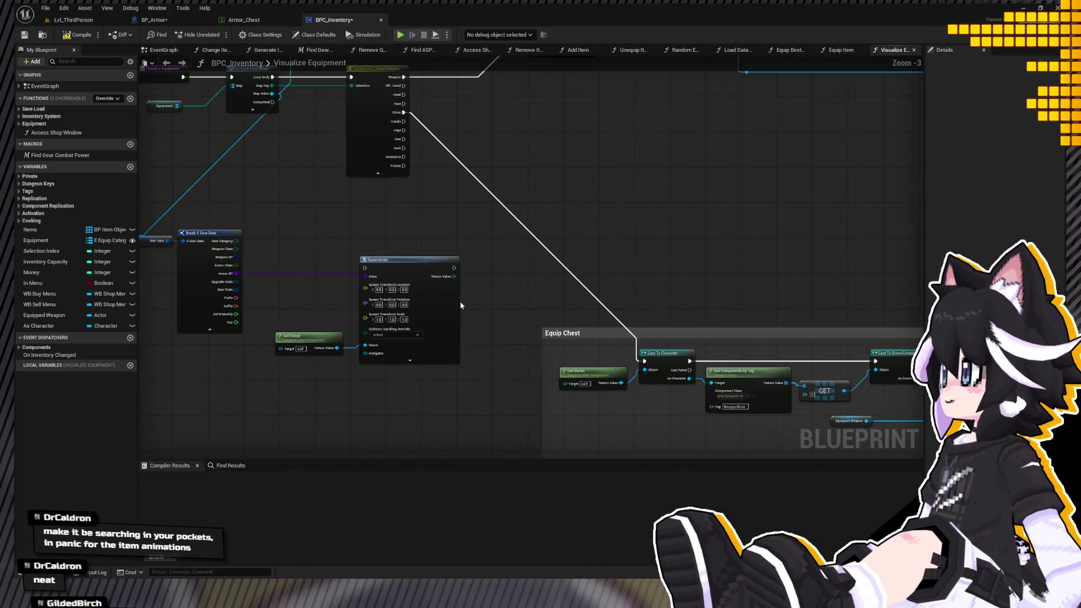
Route the Chest case through SpawnActor and on into Cast To Character.
{"action": "left_click_drag", "start_coordinate": [402, 115], "coordinate": [365, 268]}
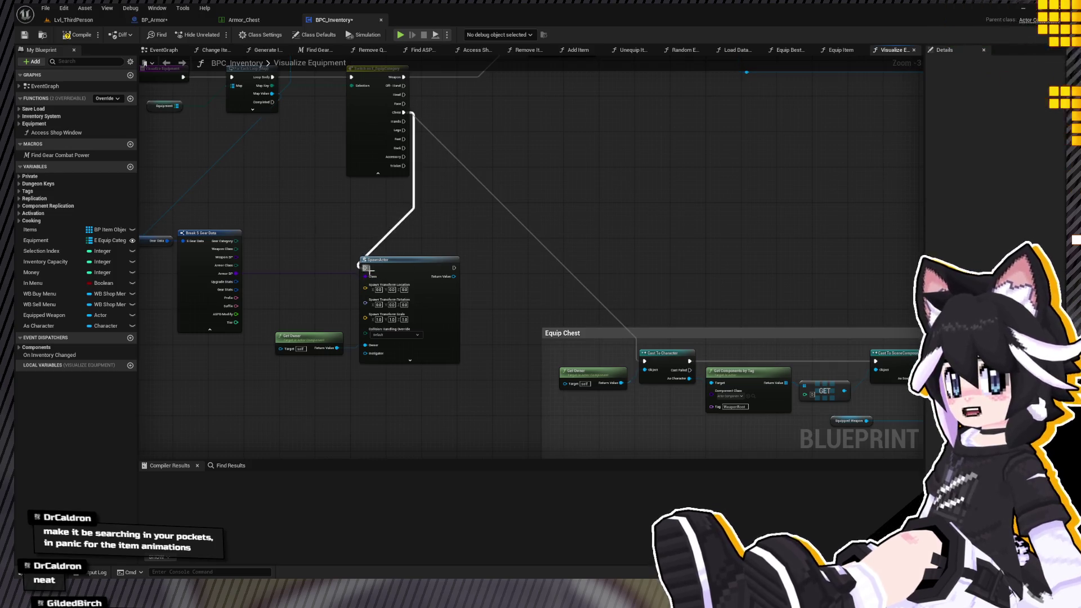
{"action": "left_click_drag", "start_coordinate": [453, 268], "coordinate": [644, 361]}
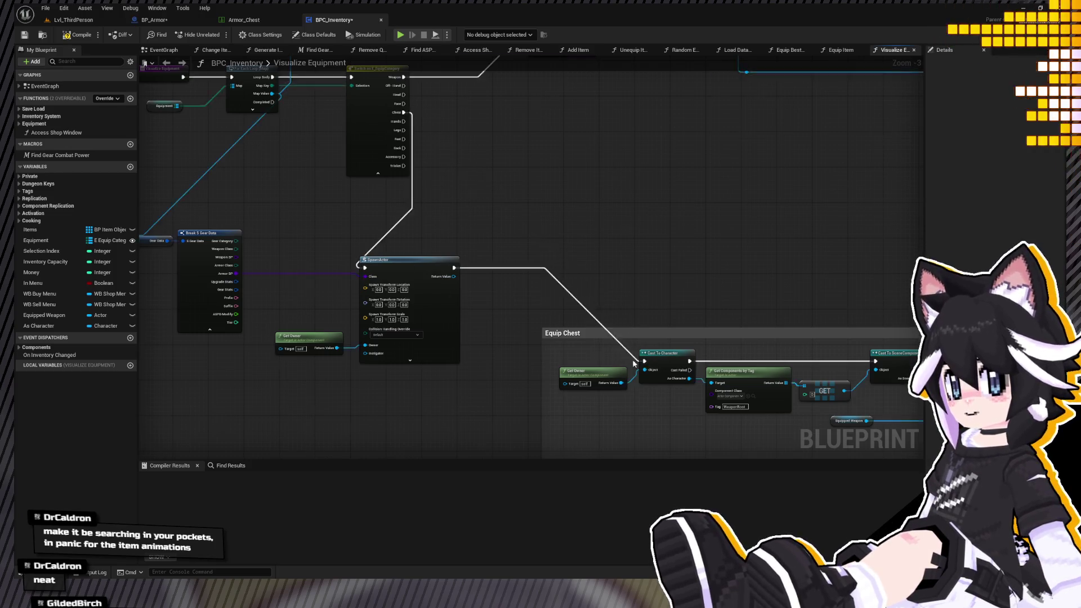
{"action": "scroll", "coordinate": [444, 318], "scroll_direction": "down", "scroll_amount": 4}
{"action": "left_click_drag", "start_coordinate": [349, 303], "coordinate": [437, 347]}
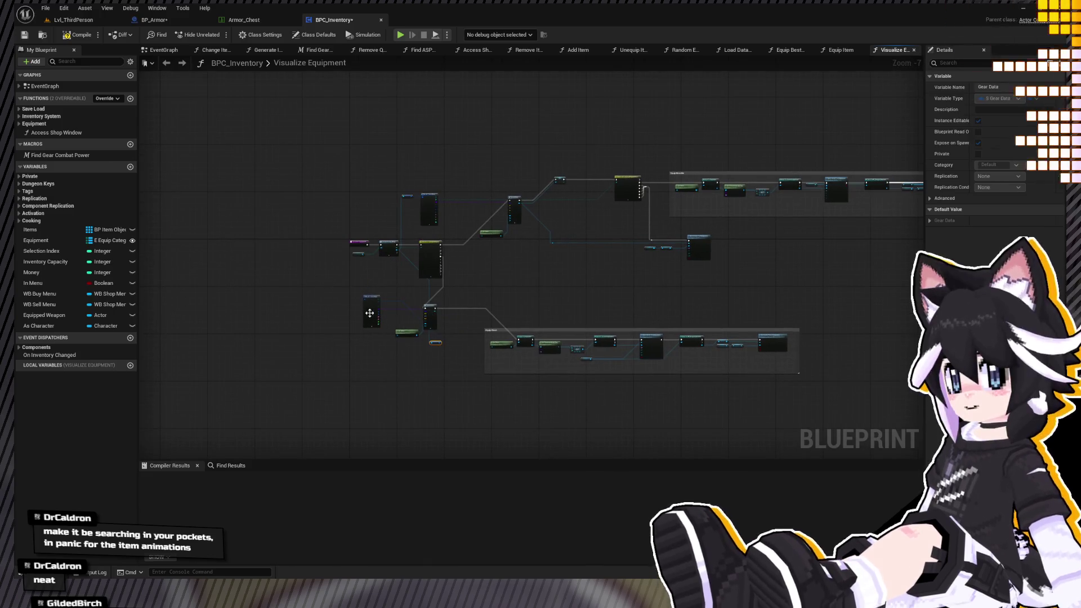
Undo the accidental move and shift the chest spawn nodes down-right.
{"action": "key", "text": "ctrl+z"}
{"action": "left_click_drag", "start_coordinate": [314, 295], "coordinate": [439, 365]}
{"action": "left_click_drag", "start_coordinate": [330, 291], "coordinate": [445, 340]}
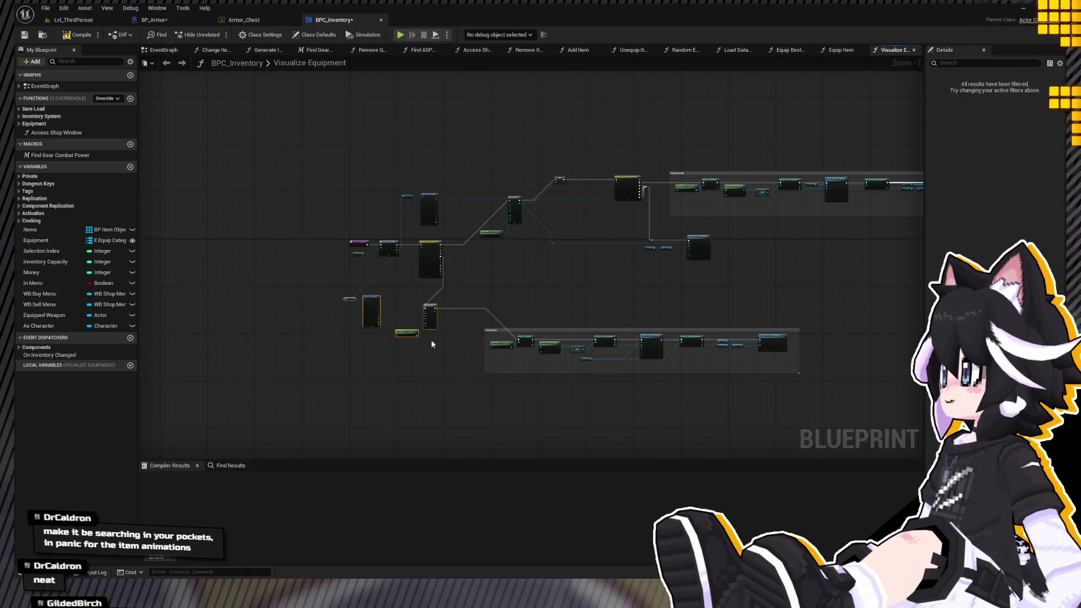
{"action": "left_click_drag", "start_coordinate": [433, 306], "coordinate": [447, 337]}
{"action": "left_click", "coordinate": [718, 355]}
{"action": "scroll", "coordinate": [506, 330], "scroll_direction": "up", "scroll_amount": 5}
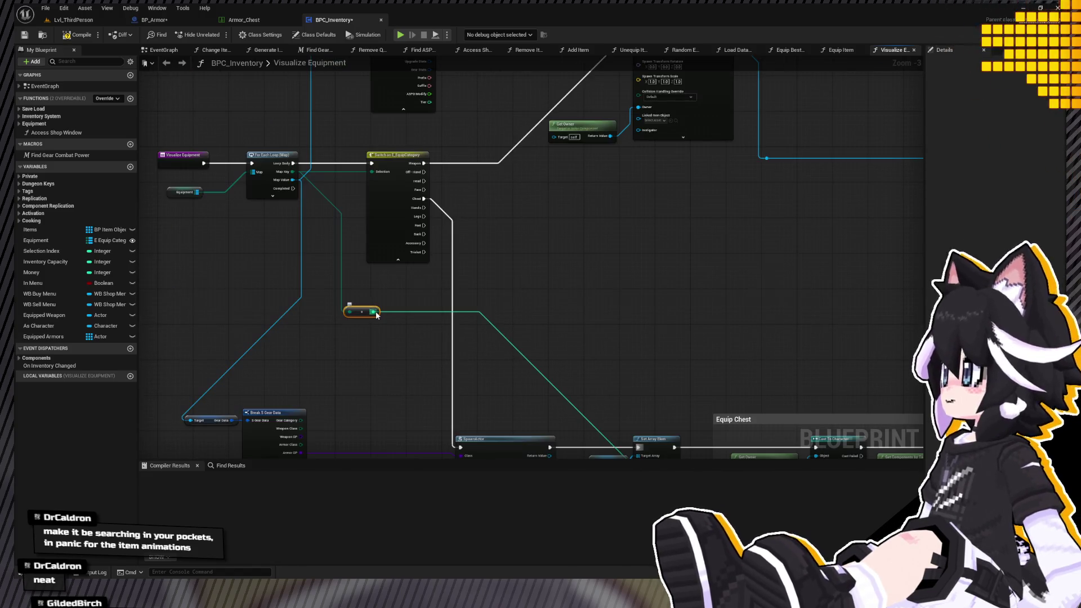
Promote the reroute to a local variable Equipment Index and chain its SET between Chest and SpawnActor.
{"action": "key", "text": "ctrl+alt+l"}
{"action": "type", "text": "Equipment Index"}
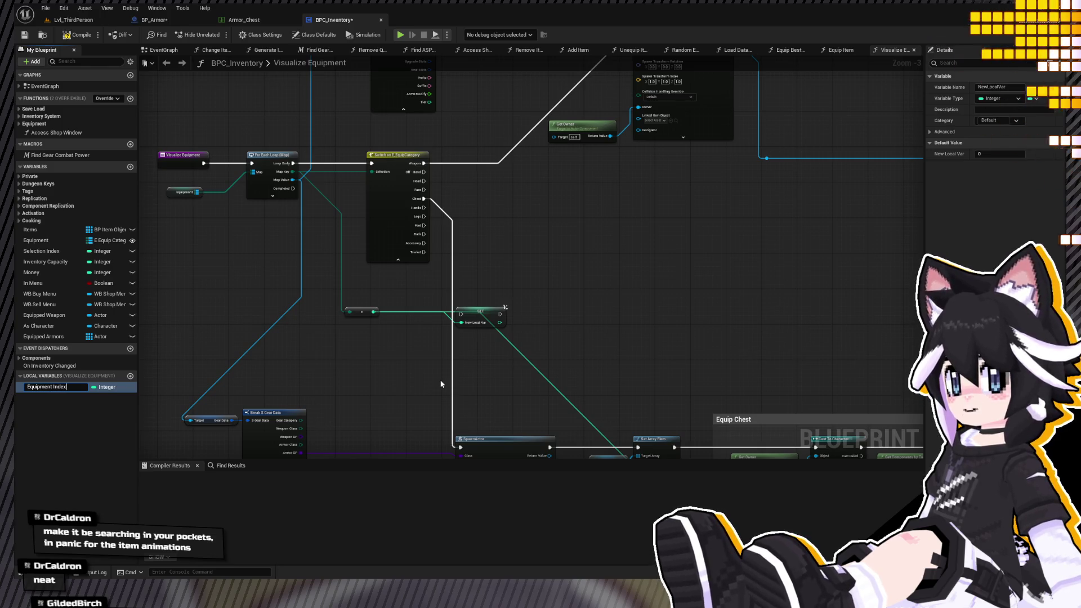
{"action": "key", "text": "Return"}
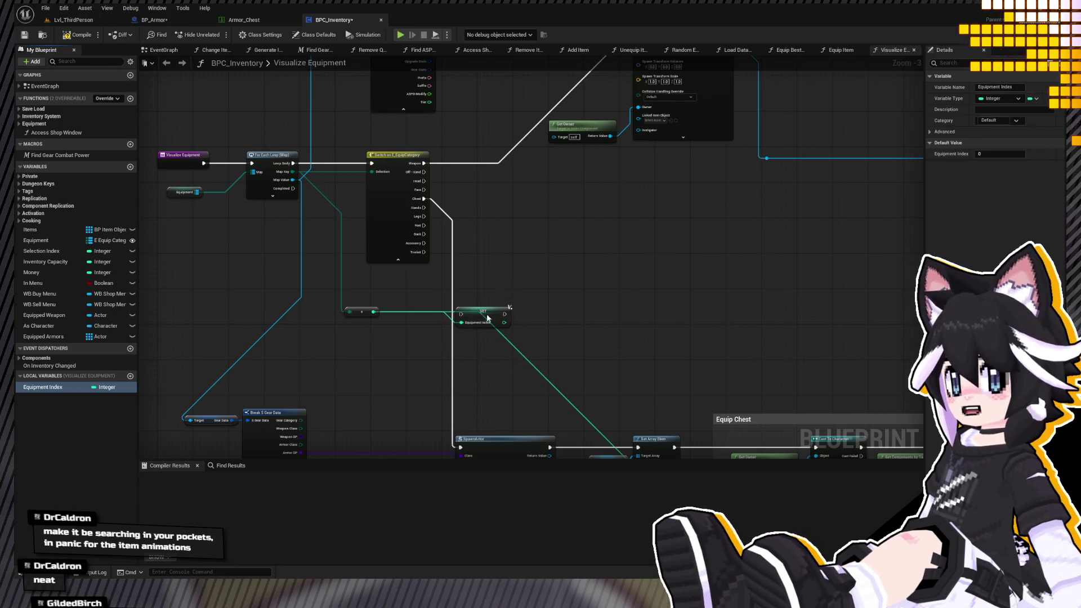
{"action": "left_click_drag", "start_coordinate": [487, 318], "coordinate": [479, 230]}
{"action": "mouse_move", "coordinate": [419, 201]}
{"action": "left_mouse_down"}
{"action": "mouse_move", "coordinate": [451, 225]}
{"action": "mouse_move", "coordinate": [420, 398]}
{"action": "mouse_move", "coordinate": [460, 446]}
{"action": "left_mouse_up"}
{"action": "mouse_move", "coordinate": [399, 319]}
{"action": "left_mouse_down"}
{"action": "mouse_move", "coordinate": [363, 279]}
{"action": "mouse_move", "coordinate": [378, 235]}
{"action": "mouse_move", "coordinate": [573, 244]}
{"action": "left_mouse_up"}
{"action": "key", "text": "q"}
Feed an Equipment Index getter into Set Array Elem's index on Equipped Armors.
{"action": "mouse_move", "coordinate": [168, 140]}
{"action": "left_mouse_down"}
{"action": "mouse_move", "coordinate": [509, 253]}
{"action": "mouse_move", "coordinate": [557, 227]}
{"action": "mouse_move", "coordinate": [472, 198]}
{"action": "mouse_move", "coordinate": [433, 241]}
{"action": "left_mouse_up"}
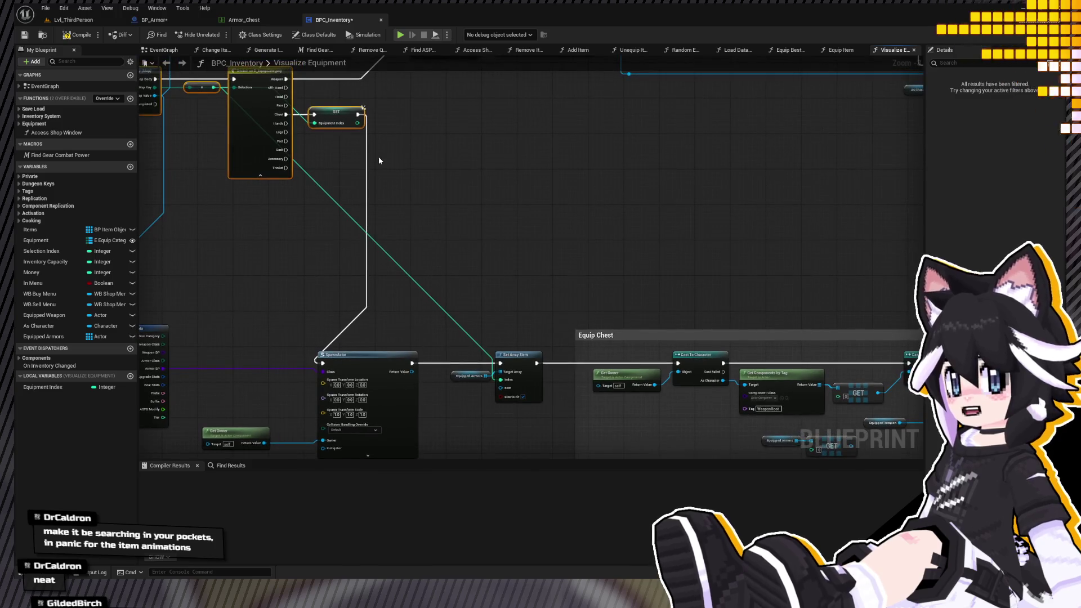
{"action": "left_click", "coordinate": [56, 387]}
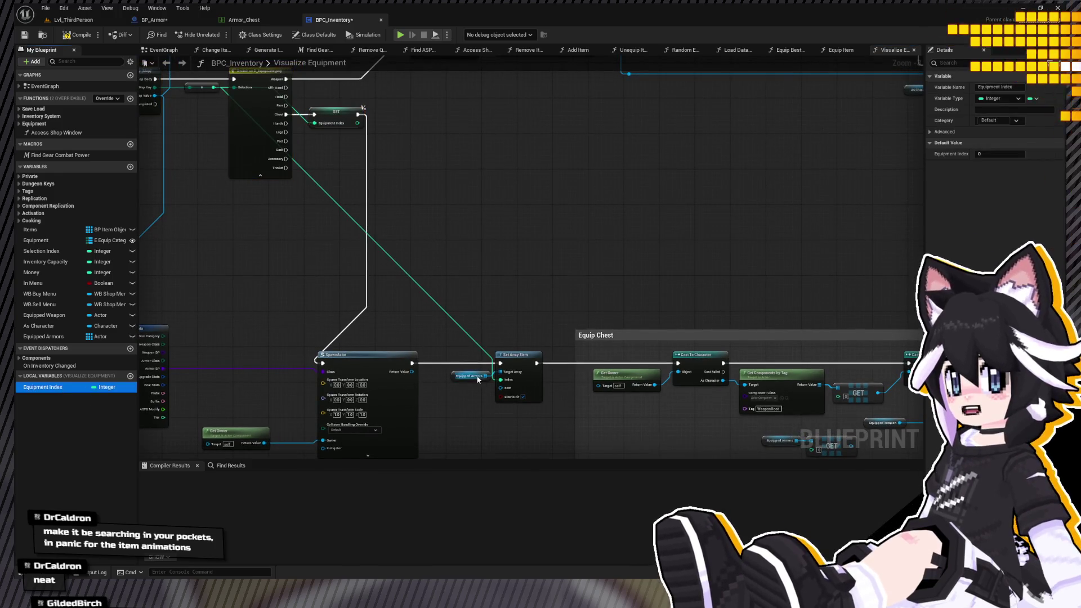
{"action": "left_click_drag", "start_coordinate": [502, 384], "coordinate": [502, 384]}
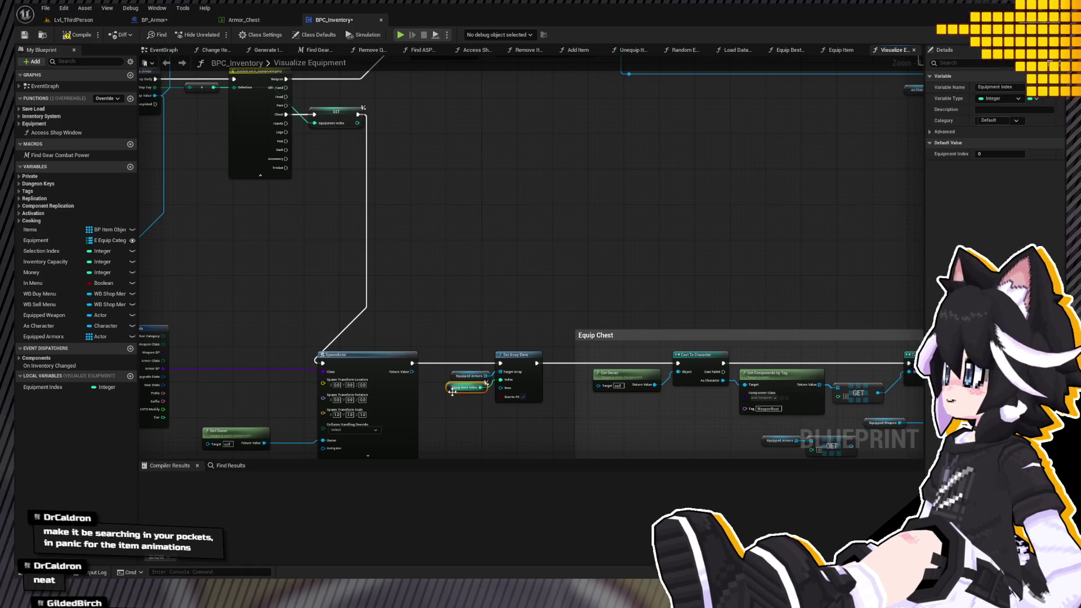
{"action": "left_click_drag", "start_coordinate": [446, 364], "coordinate": [422, 341]}
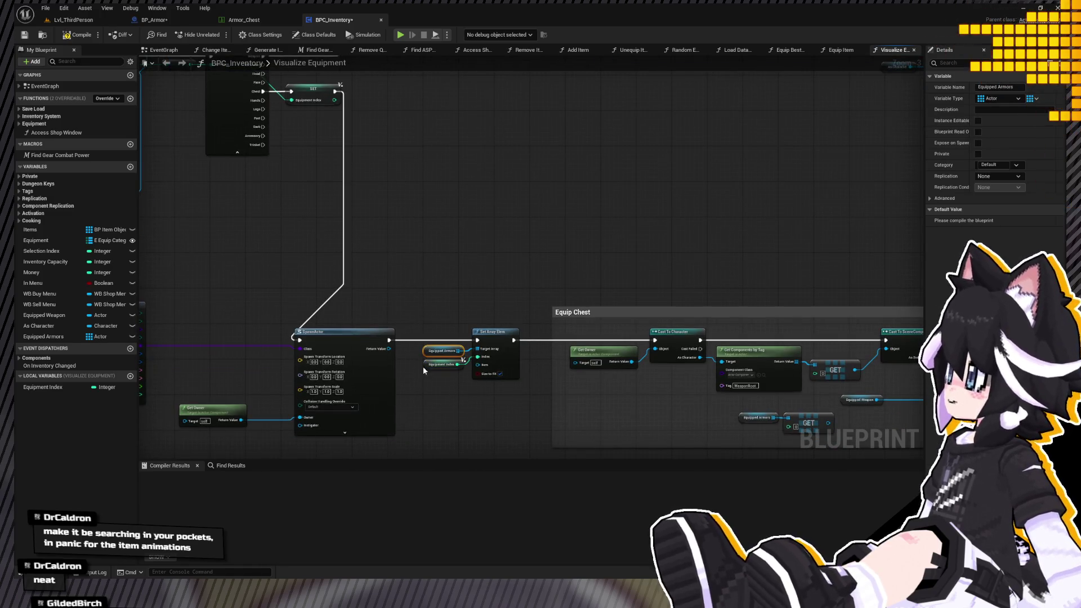
Attach the Equipped Armors entry at Equipment Index instead of Equipped Weapon, deleting the old node.
{"action": "mouse_move", "coordinate": [561, 316]}
{"action": "left_mouse_down"}
{"action": "mouse_move", "coordinate": [361, 225]}
{"action": "mouse_move", "coordinate": [417, 331]}
{"action": "mouse_move", "coordinate": [478, 326]}
{"action": "mouse_move", "coordinate": [435, 329]}
{"action": "left_mouse_up"}
{"action": "scroll", "coordinate": [562, 317], "scroll_direction": "up", "scroll_amount": 2}
{"action": "key", "text": "ctrl+v"}
{"action": "left_click_drag", "start_coordinate": [584, 290], "coordinate": [516, 318]}
{"action": "left_click", "coordinate": [565, 292]}
{"action": "key", "text": "Delete"}
{"action": "mouse_move", "coordinate": [398, 320]}
{"action": "left_mouse_down"}
{"action": "mouse_move", "coordinate": [487, 332]}
{"action": "mouse_move", "coordinate": [601, 299]}
{"action": "mouse_move", "coordinate": [393, 280]}
{"action": "mouse_move", "coordinate": [580, 290]}
{"action": "left_mouse_up"}
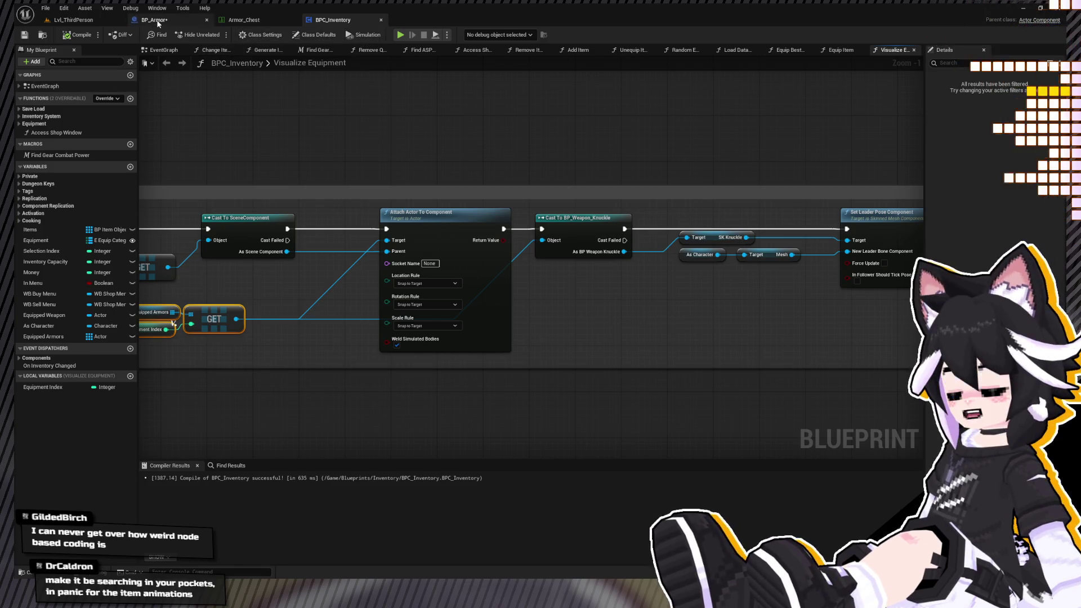
Pan over to Set Leader Pose Component and switch to the Armor_Chest data table.
{"action": "mouse_move", "coordinate": [433, 216]}
{"action": "left_mouse_down"}
{"action": "mouse_move", "coordinate": [393, 229]}
{"action": "mouse_move", "coordinate": [730, 253]}
{"action": "left_mouse_up"}
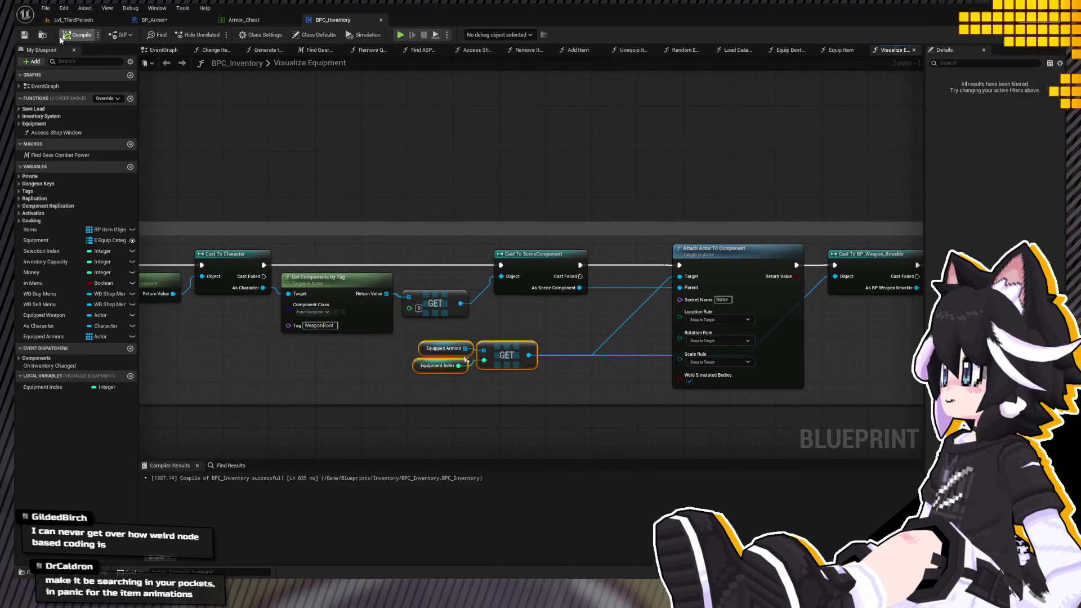
{"action": "left_click_drag", "start_coordinate": [526, 365], "coordinate": [129, 350]}
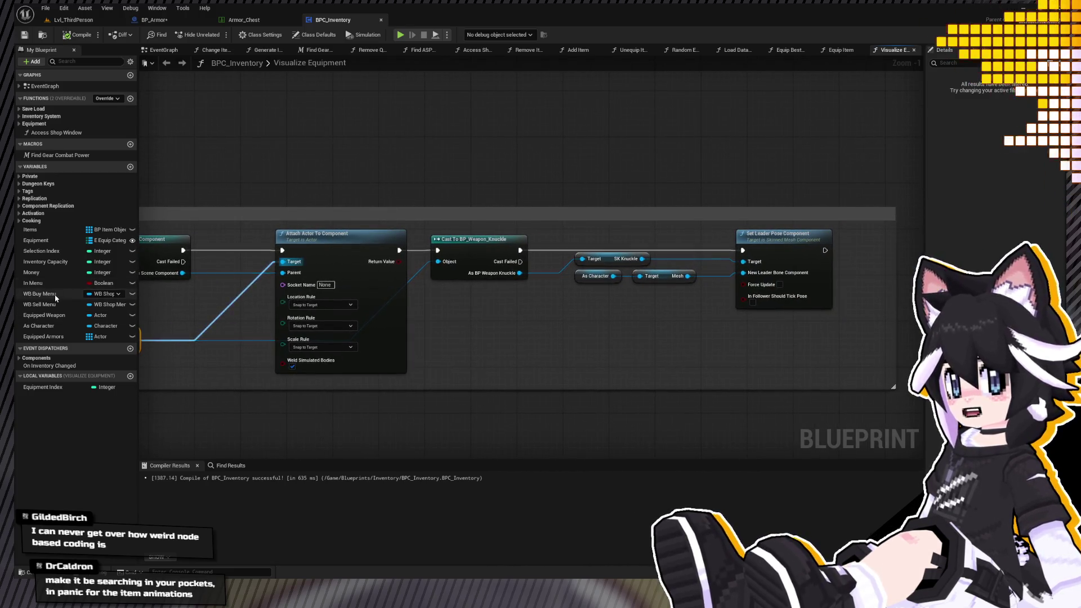
{"action": "left_click", "coordinate": [244, 19]}
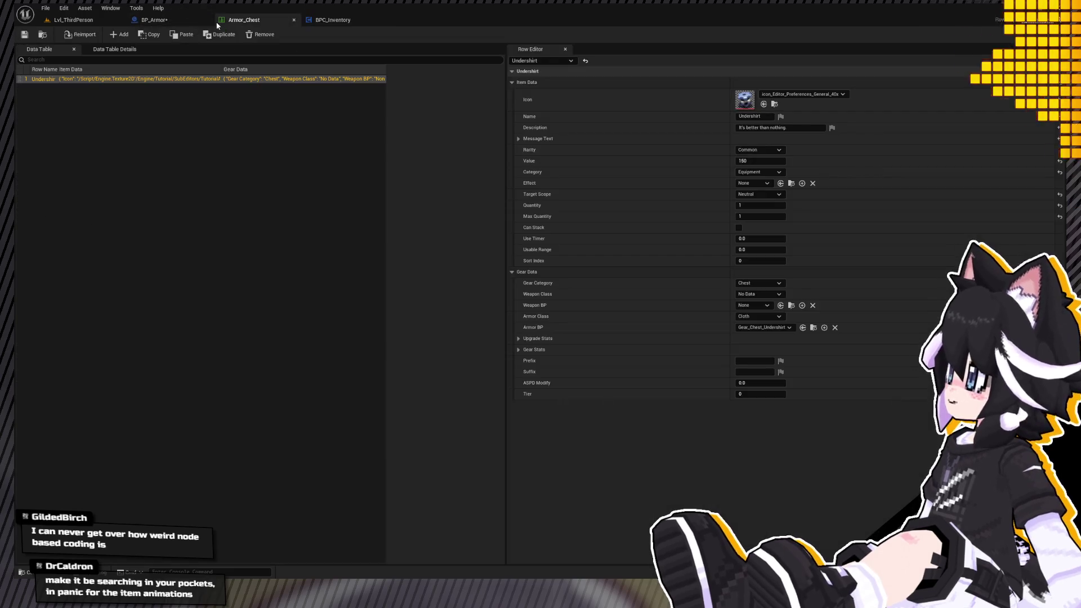
Play-test Lvl_ThirdPerson and walk the character over to pick up the armor drop.
{"action": "left_click", "coordinate": [104, 23]}
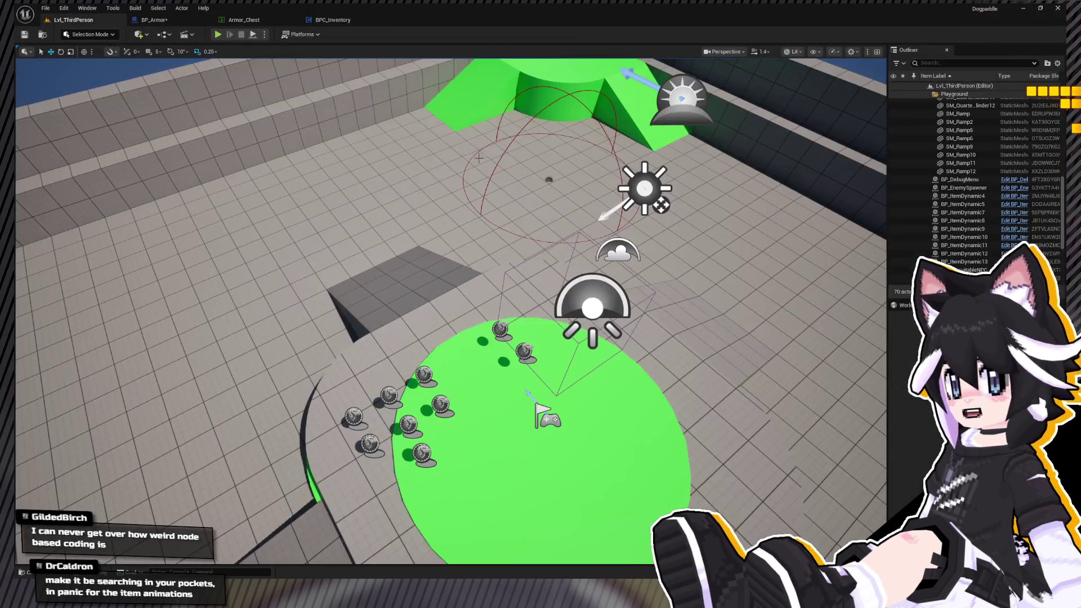
{"action": "key", "text": "alt+p"}
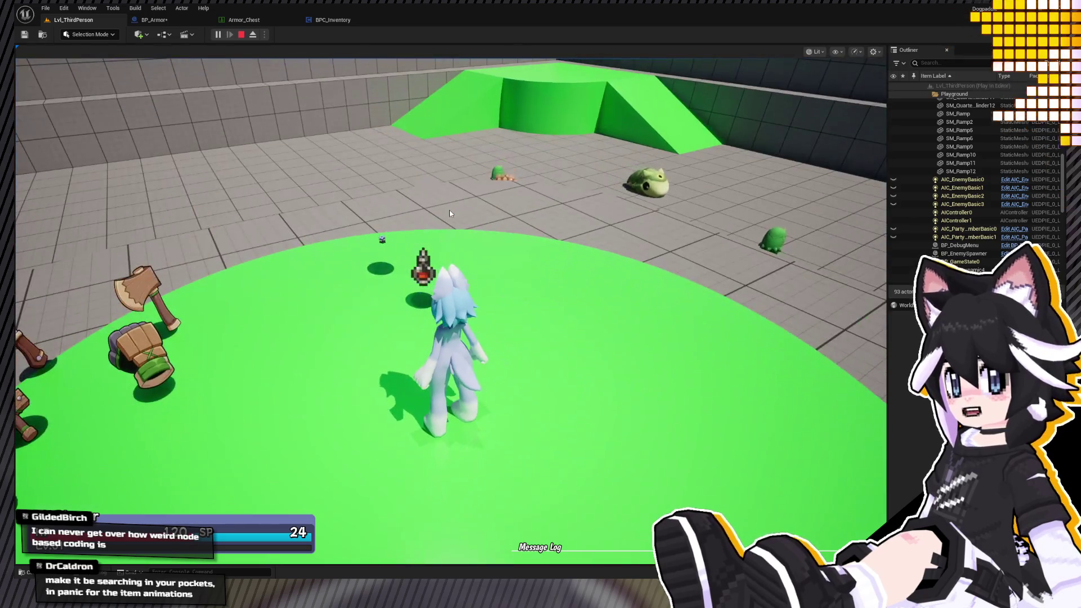
{"action": "key", "text": "w"}
{"action": "key", "text": "s"}
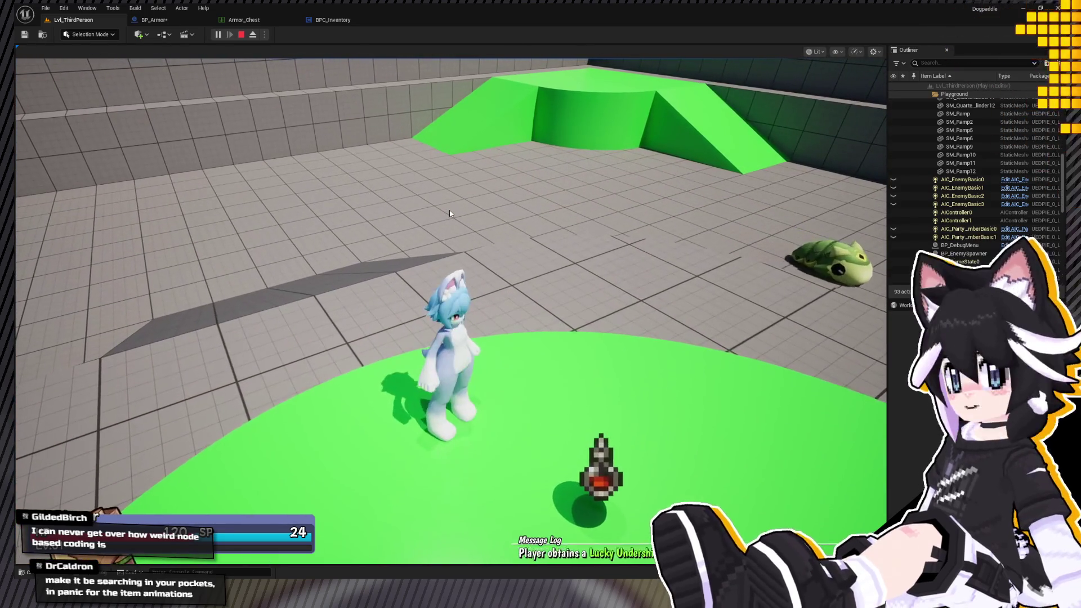
Equip the Lucky Undershirt from the in-game inventory, stop the test, and return to BPC_Inventory.
{"action": "key", "text": "Tab"}
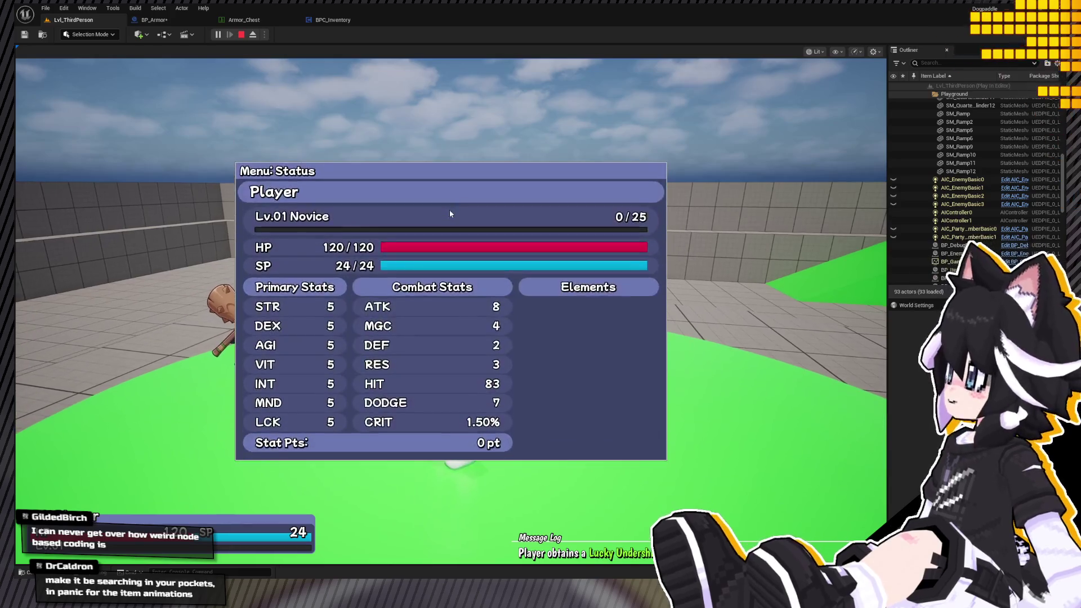
{"action": "key", "text": "e"}
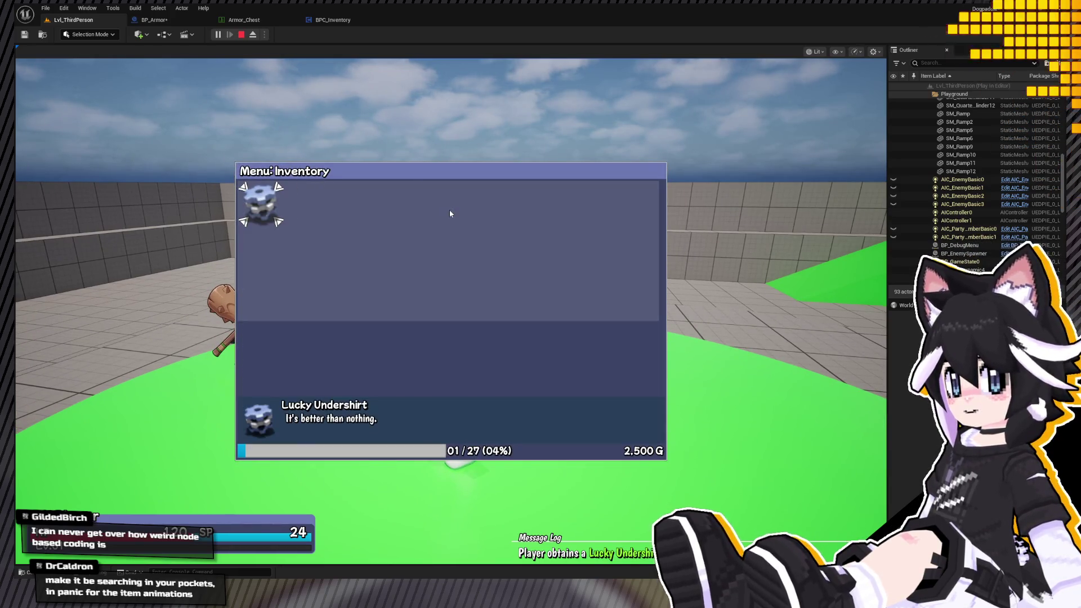
{"action": "key", "text": "e"}
{"action": "key", "text": "e"}
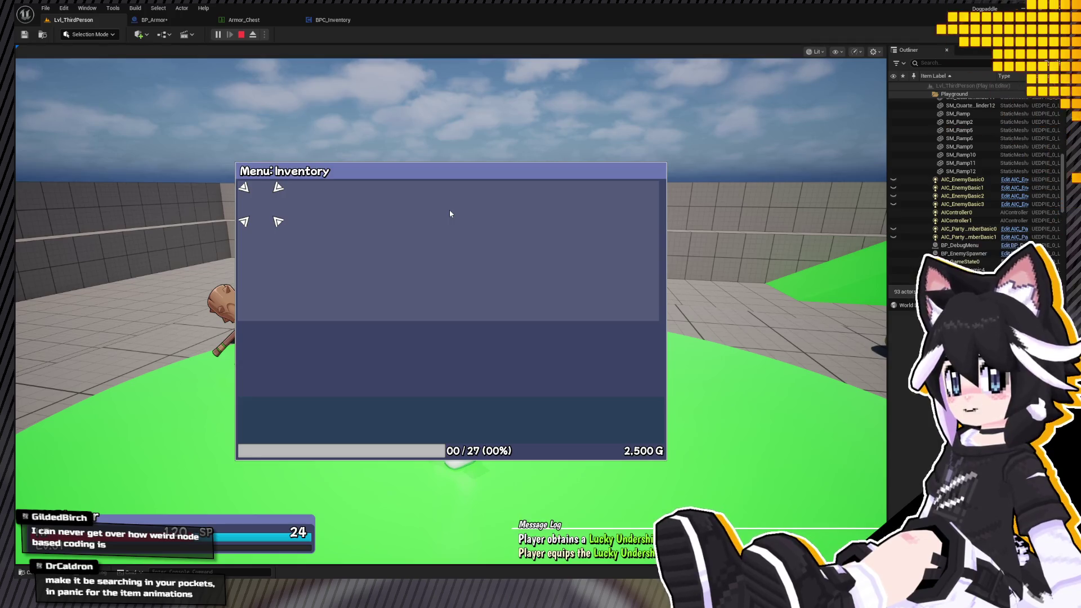
{"action": "key", "text": "Escape"}
{"action": "key", "text": "a"}
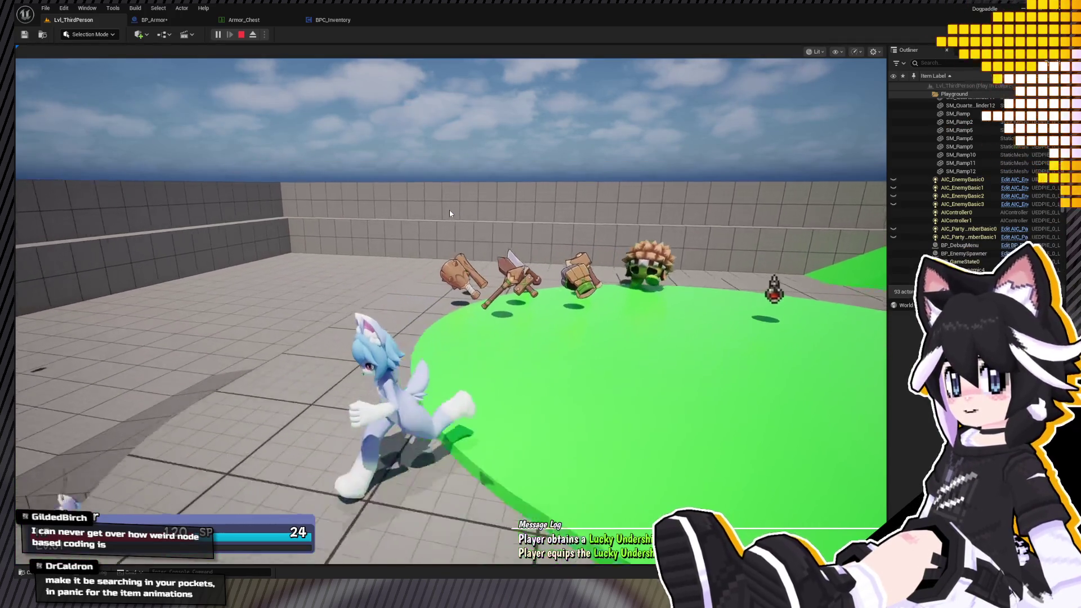
{"action": "key", "text": "Escape"}
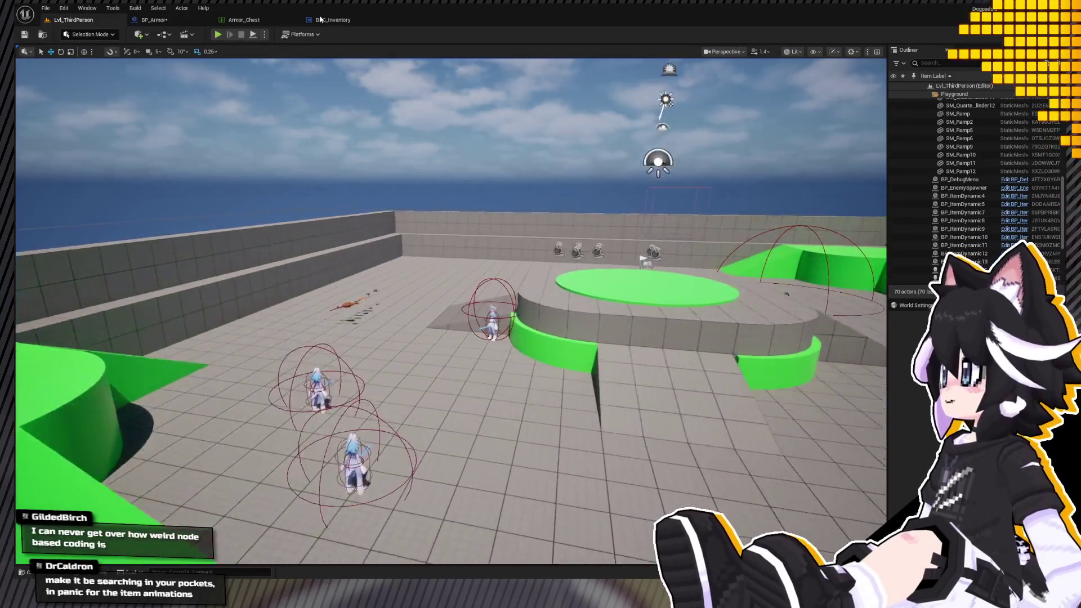
{"action": "left_click", "coordinate": [322, 20]}
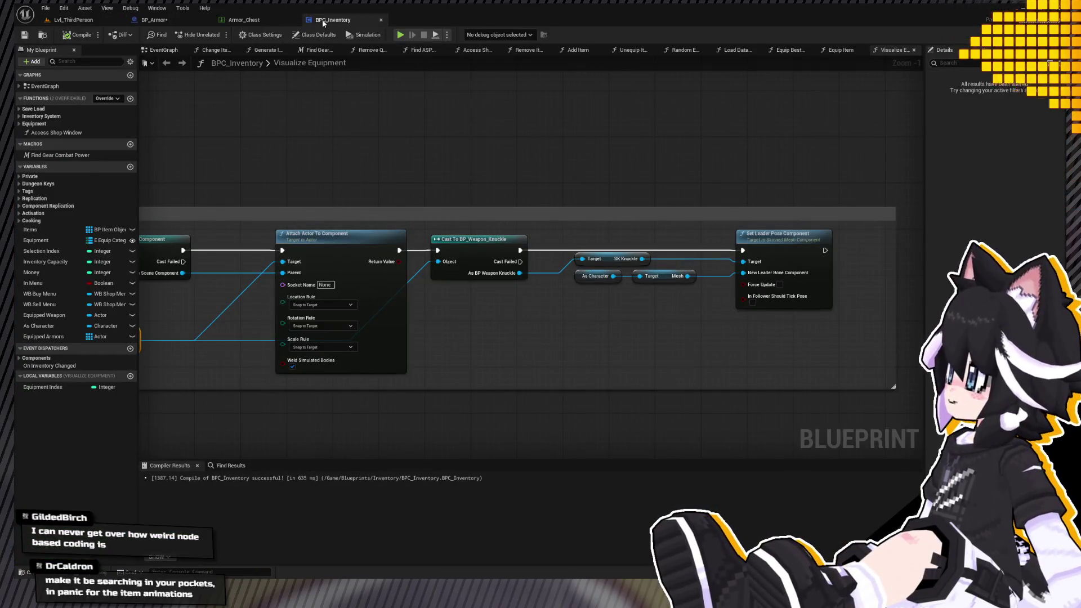
{"action": "left_click", "coordinate": [263, 19]}
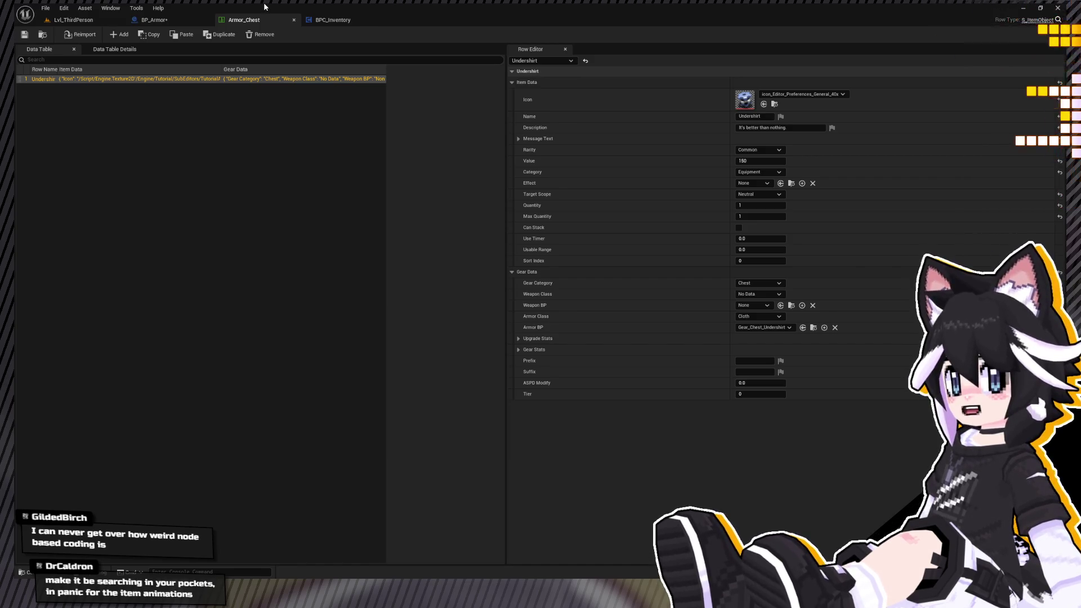
{"action": "left_click", "coordinate": [323, 20]}
{"action": "scroll", "coordinate": [535, 235], "scroll_direction": "down", "scroll_amount": 4}
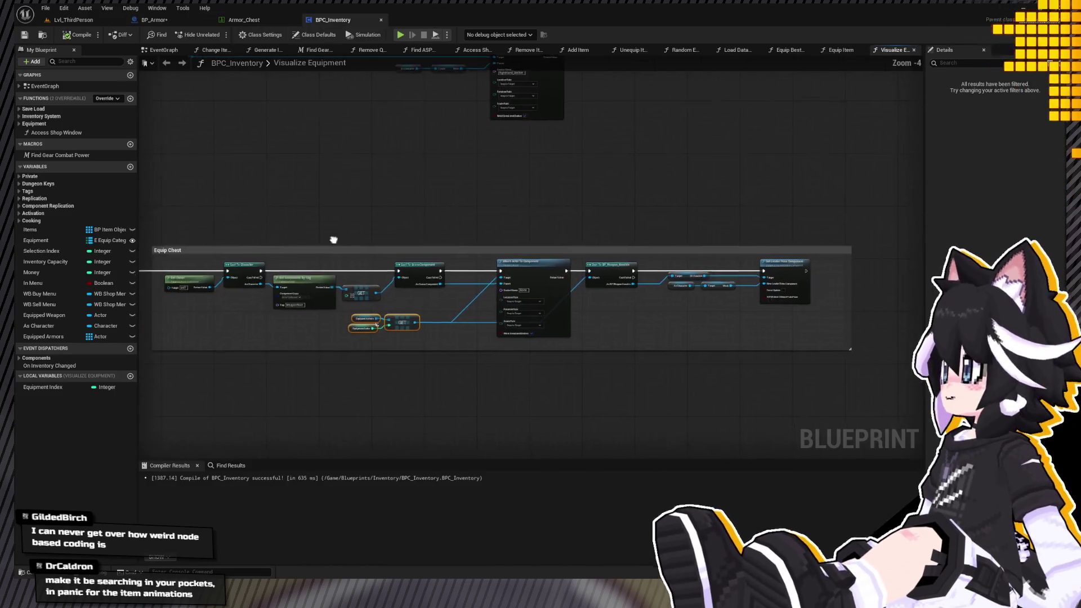
{"action": "scroll", "coordinate": [534, 235], "scroll_direction": "up", "scroll_amount": 3}
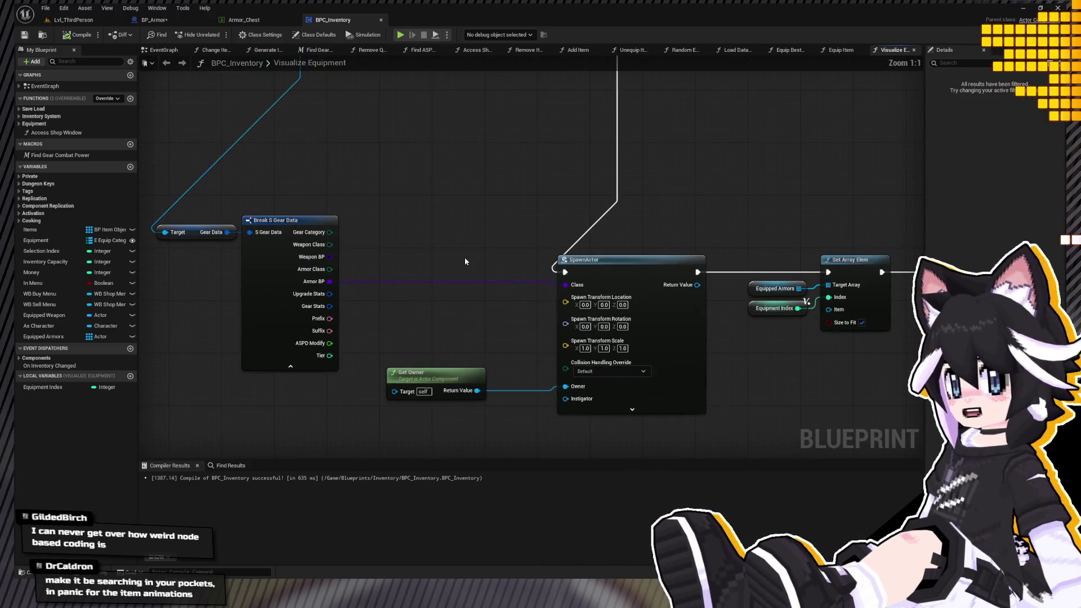
{"action": "scroll", "coordinate": [464, 261], "scroll_direction": "down", "scroll_amount": 1}
{"action": "mouse_move", "coordinate": [482, 244]}
{"action": "left_mouse_down"}
{"action": "mouse_move", "coordinate": [511, 403]}
{"action": "mouse_move", "coordinate": [386, 410]}
{"action": "mouse_move", "coordinate": [444, 405]}
{"action": "mouse_move", "coordinate": [434, 357]}
{"action": "mouse_move", "coordinate": [417, 361]}
{"action": "mouse_move", "coordinate": [464, 266]}
{"action": "left_mouse_up"}
{"action": "scroll", "coordinate": [417, 360], "scroll_direction": "down", "scroll_amount": 2}
{"action": "scroll", "coordinate": [463, 266], "scroll_direction": "up", "scroll_amount": 3}
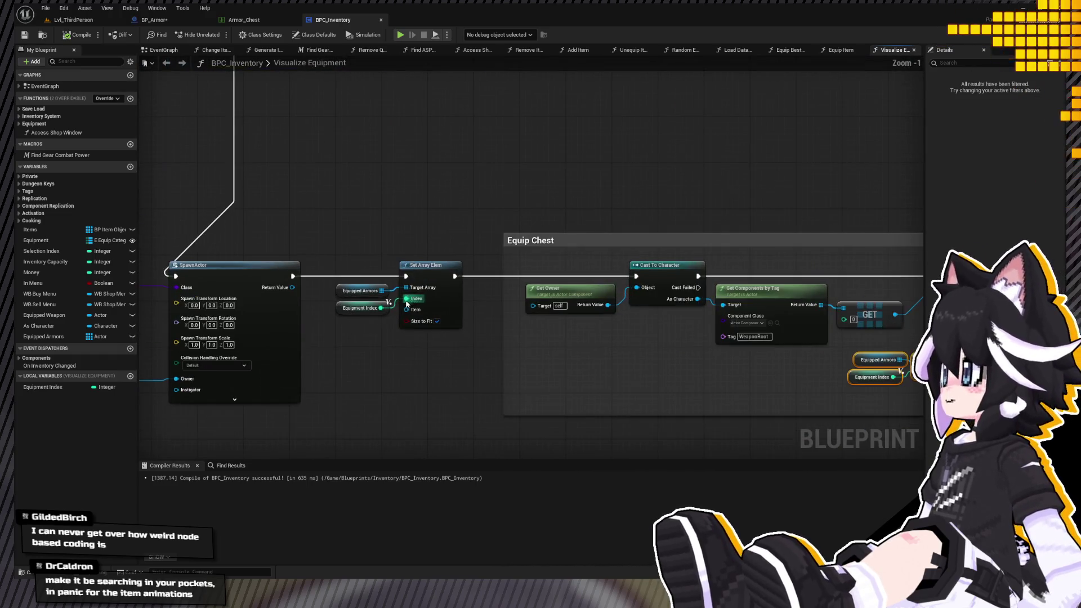
{"action": "left_click_drag", "start_coordinate": [396, 260], "coordinate": [341, 252]}
{"action": "mouse_move", "coordinate": [458, 206]}
{"action": "left_mouse_down"}
{"action": "mouse_move", "coordinate": [379, 232]}
{"action": "mouse_move", "coordinate": [297, 236]}
{"action": "mouse_move", "coordinate": [60, 229]}
{"action": "left_mouse_up"}
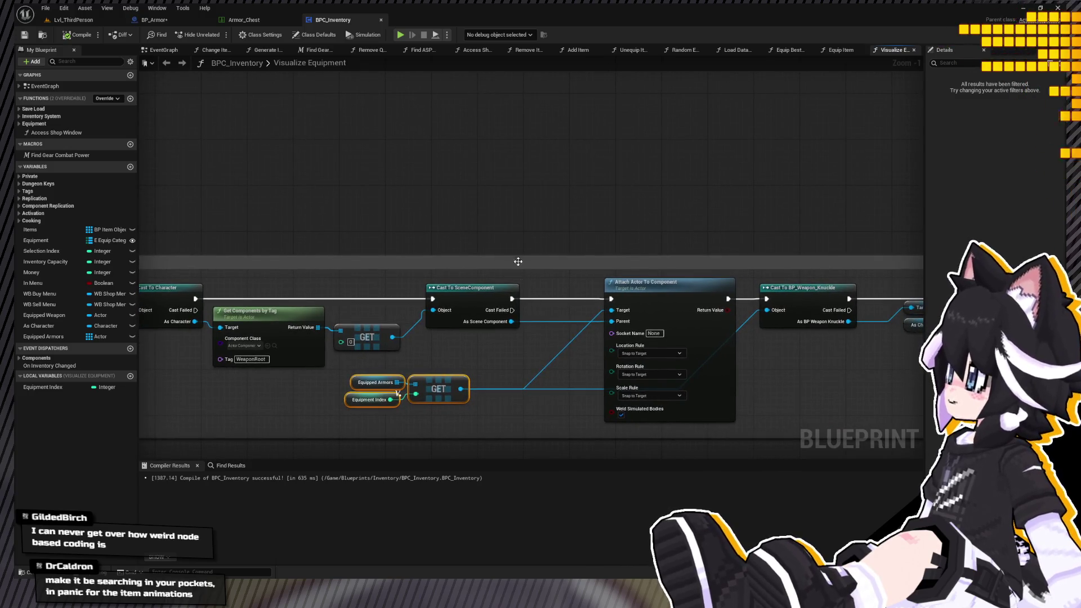
{"action": "scroll", "coordinate": [518, 261], "scroll_direction": "down", "scroll_amount": 2}
{"action": "left_click_drag", "start_coordinate": [587, 232], "coordinate": [425, 285]}
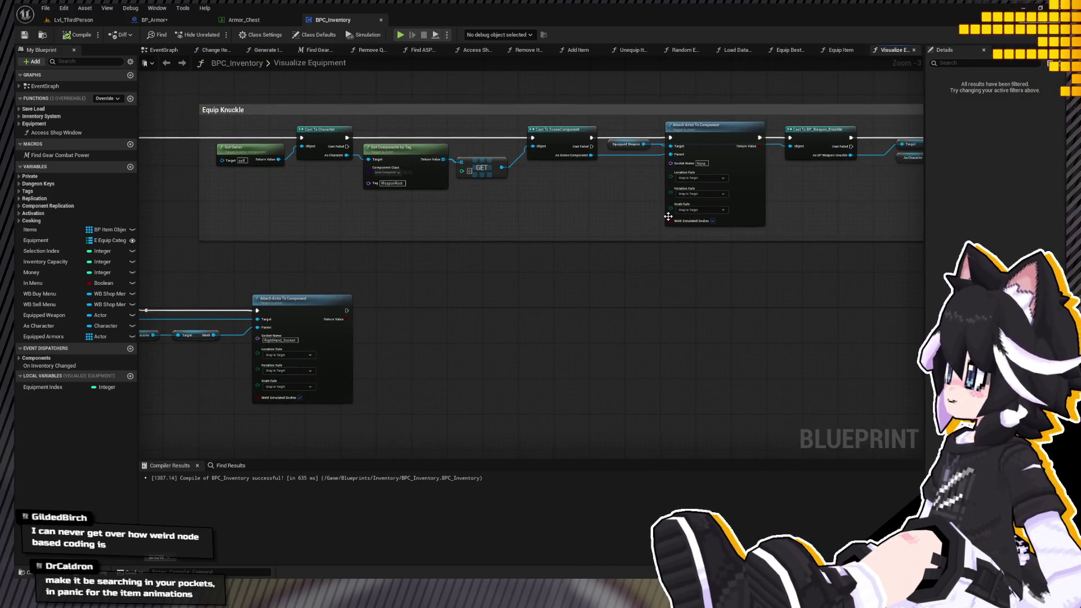
{"action": "left_click_drag", "start_coordinate": [621, 345], "coordinate": [268, 372]}
{"action": "scroll", "coordinate": [454, 237], "scroll_direction": "up", "scroll_amount": 4}
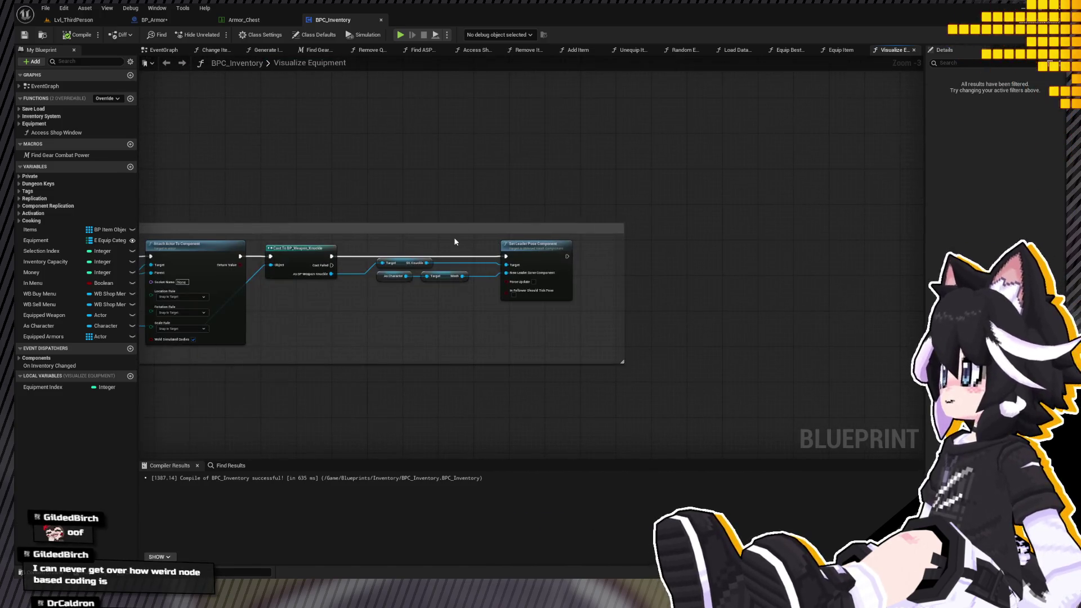
{"action": "mouse_move", "coordinate": [520, 282]}
{"action": "left_mouse_down"}
{"action": "mouse_move", "coordinate": [496, 248]}
{"action": "mouse_move", "coordinate": [571, 249]}
{"action": "mouse_move", "coordinate": [571, 264]}
{"action": "mouse_move", "coordinate": [557, 249]}
{"action": "mouse_move", "coordinate": [665, 298]}
{"action": "left_mouse_up"}
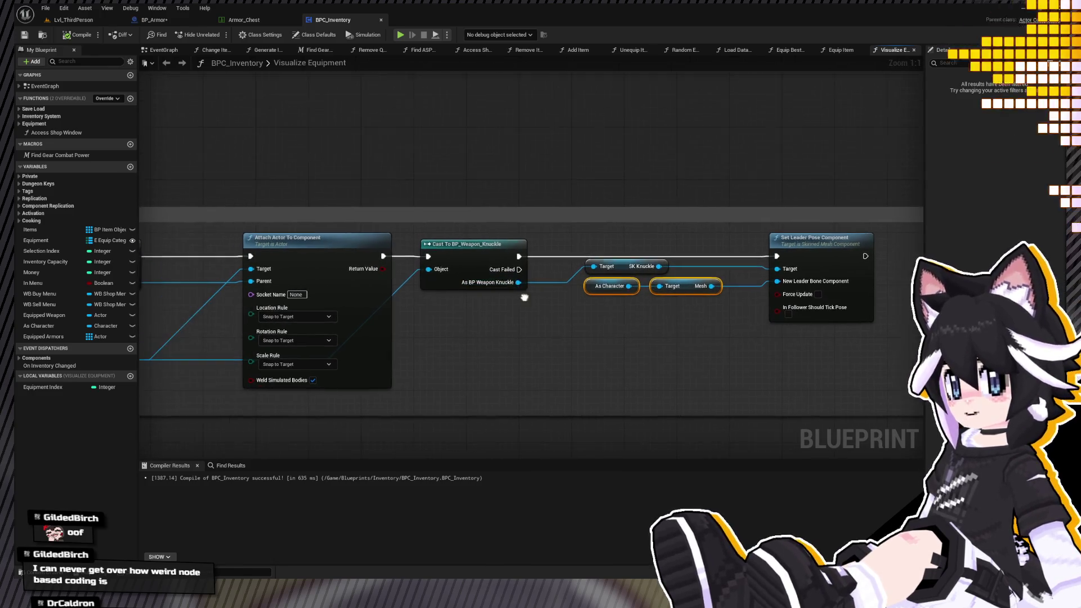
{"action": "left_click", "coordinate": [504, 262]}
Delete the Cast To BP_Weapon_Knuckle and SK Knuckle nodes from Equip Chest.
{"action": "left_click_drag", "start_coordinate": [503, 262], "coordinate": [504, 242]}
{"action": "mouse_move", "coordinate": [615, 251]}
{"action": "left_mouse_down"}
{"action": "mouse_move", "coordinate": [746, 253]}
{"action": "mouse_move", "coordinate": [662, 258]}
{"action": "left_mouse_up"}
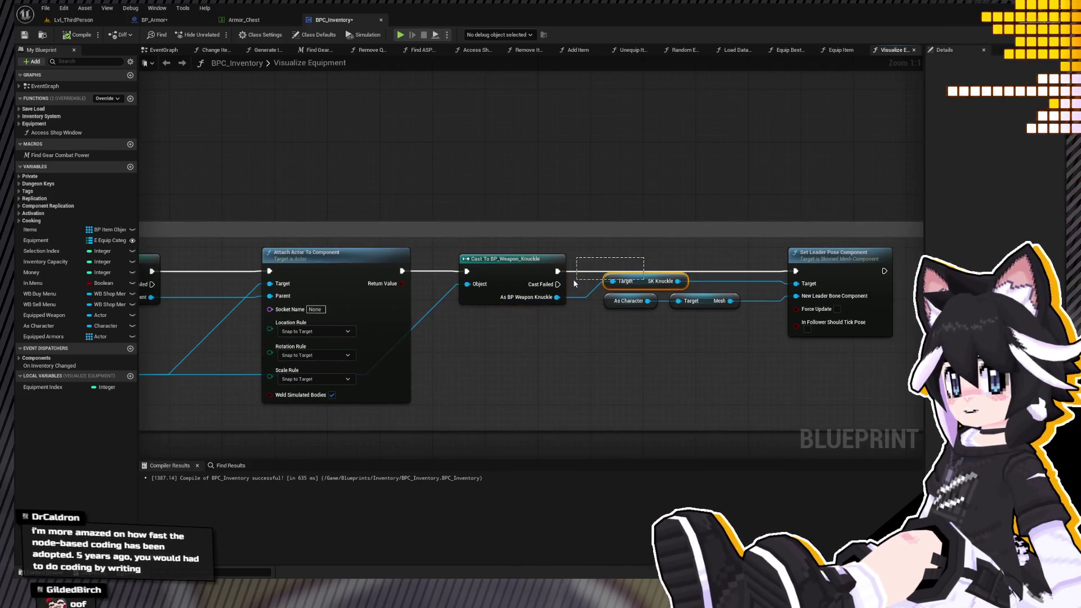
{"action": "left_click", "coordinate": [619, 267], "text": "ctrl"}
{"action": "key", "text": "Delete"}
{"action": "mouse_move", "coordinate": [363, 312]}
{"action": "left_mouse_down"}
{"action": "mouse_move", "coordinate": [498, 294]}
{"action": "mouse_move", "coordinate": [624, 294]}
{"action": "left_mouse_up"}
{"action": "scroll", "coordinate": [374, 330], "scroll_direction": "down", "scroll_amount": 1}
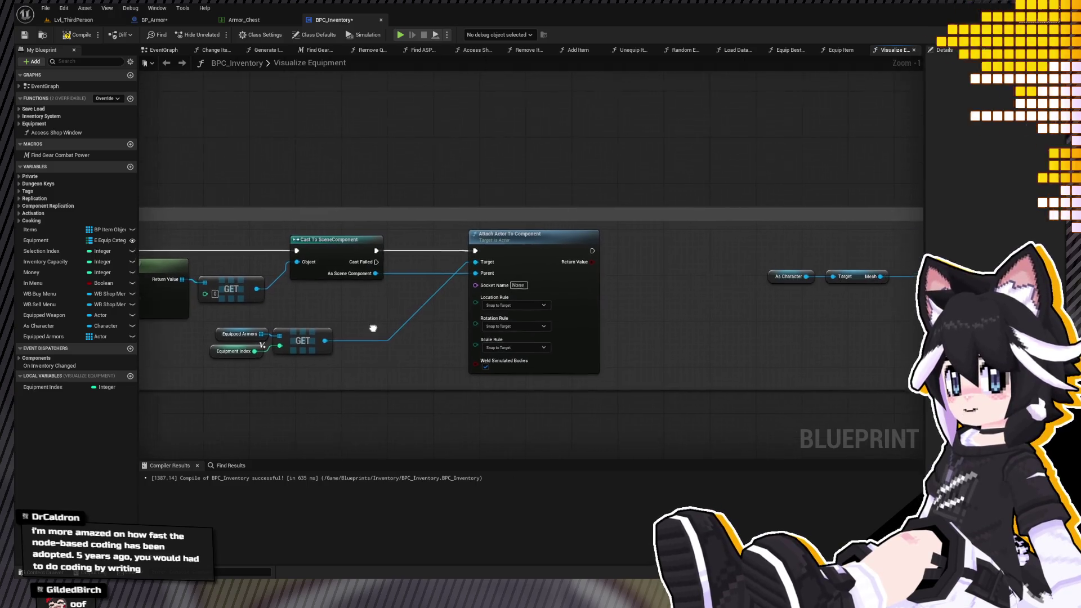
Change Equipped Armors' type to BP Armor, then compile BPC_Inventory.
{"action": "left_click_drag", "start_coordinate": [327, 348], "coordinate": [646, 319]}
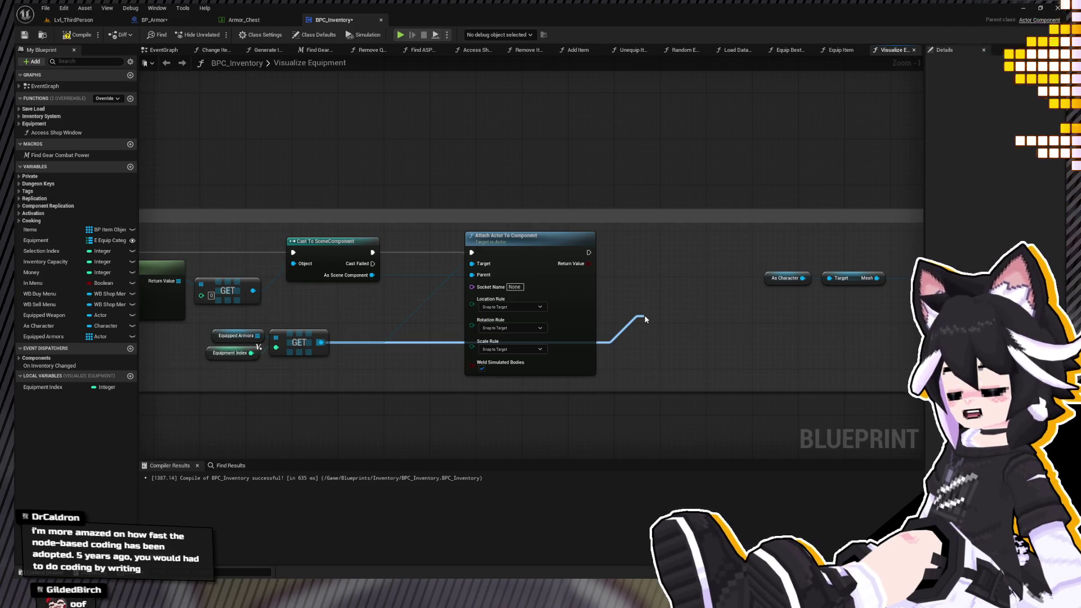
{"action": "left_click_drag", "start_coordinate": [645, 319], "coordinate": [646, 319]}
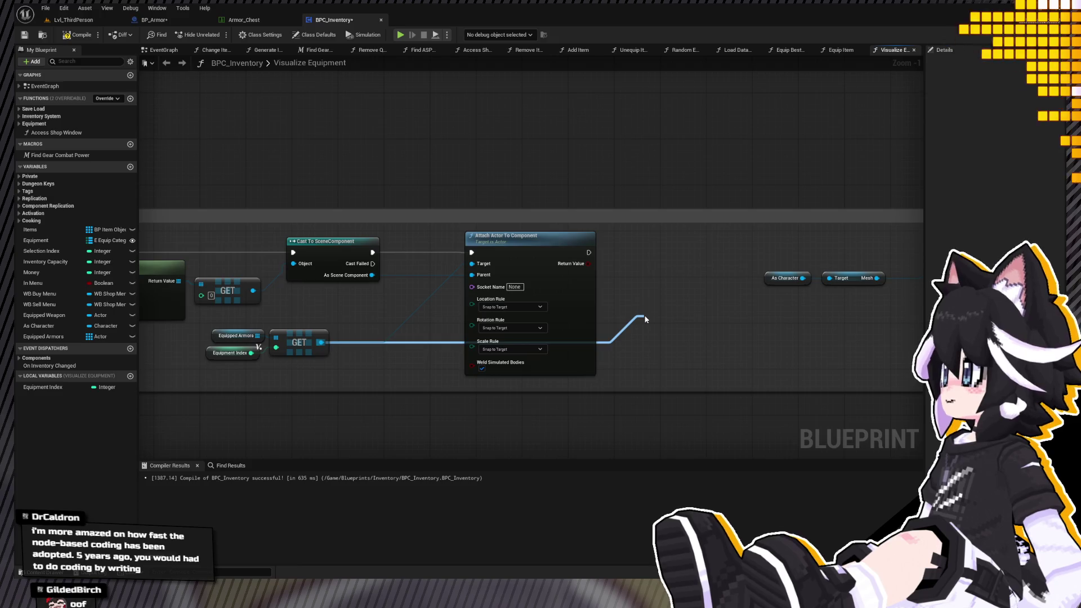
{"action": "left_click_drag", "start_coordinate": [646, 319], "coordinate": [646, 319]}
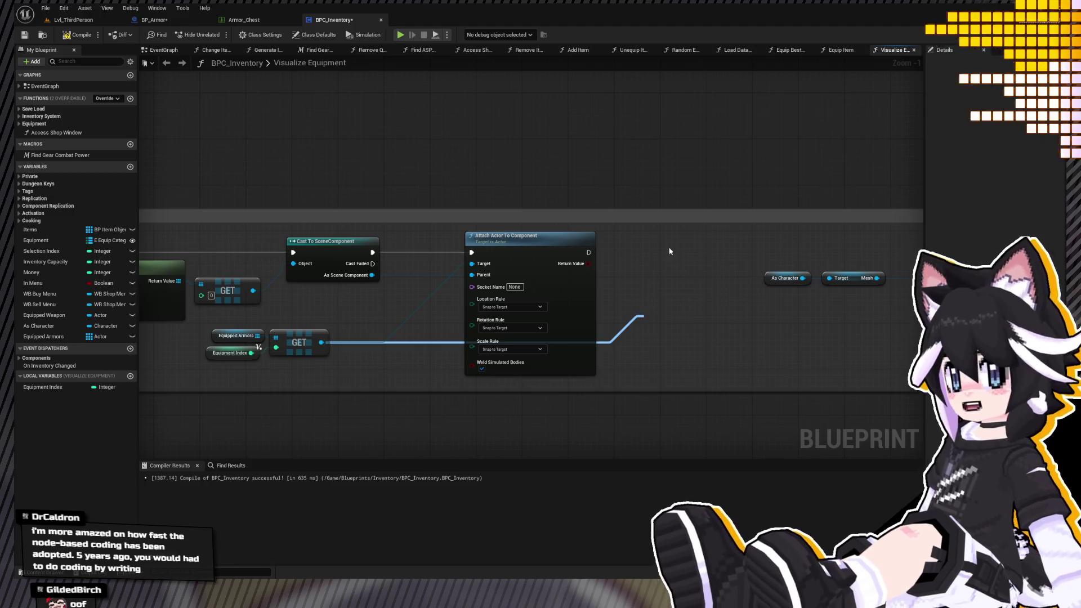
{"action": "left_click_drag", "start_coordinate": [121, 356], "coordinate": [107, 335]}
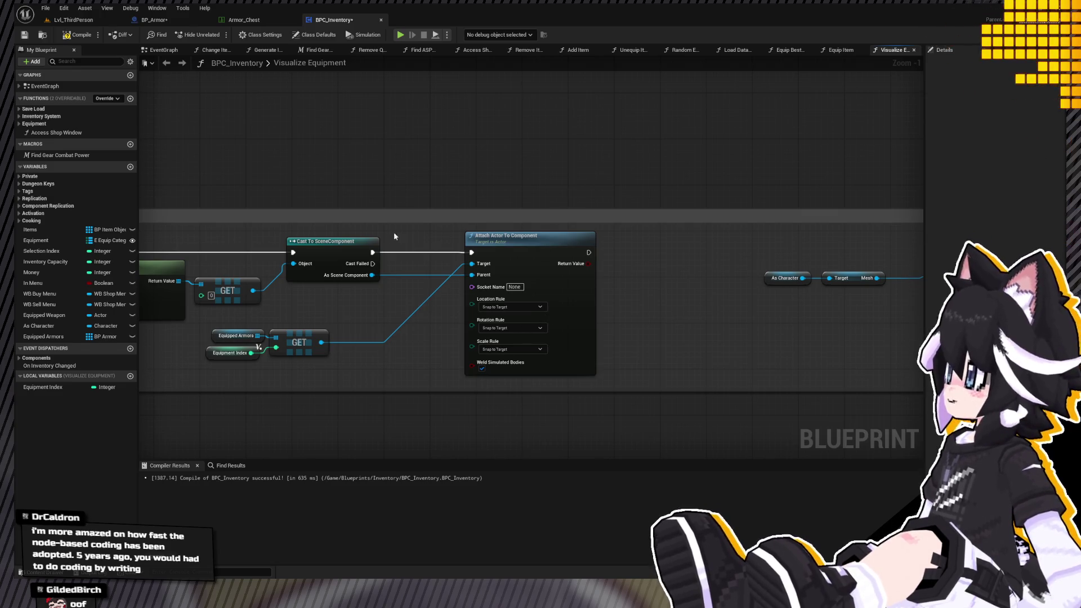
{"action": "scroll", "coordinate": [394, 232], "scroll_direction": "down", "scroll_amount": 3}
{"action": "scroll", "coordinate": [645, 245], "scroll_direction": "down", "scroll_amount": 2}
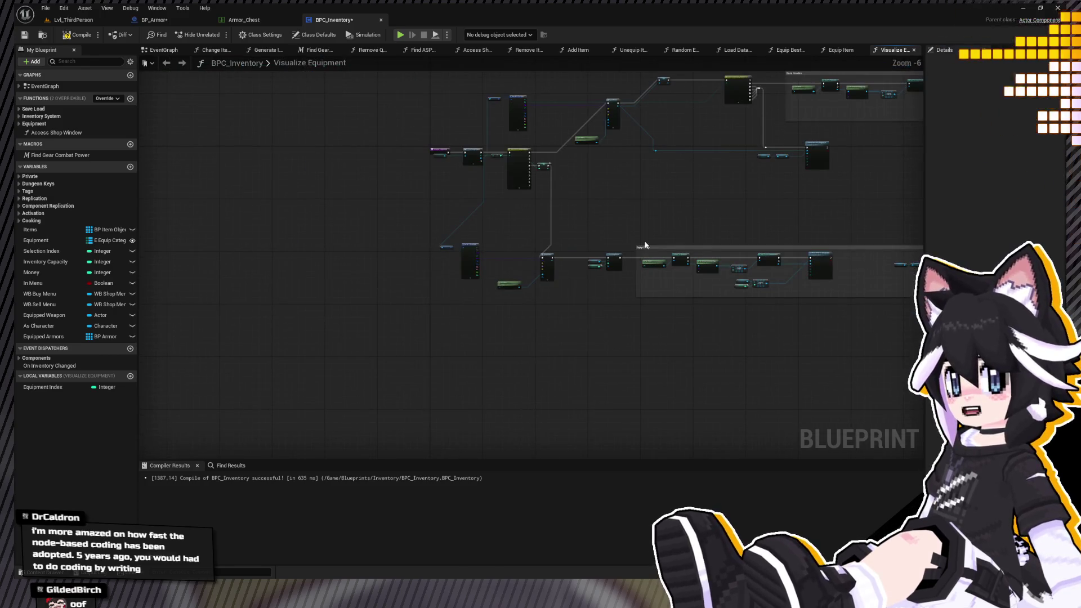
{"action": "left_click_drag", "start_coordinate": [549, 239], "coordinate": [523, 243]}
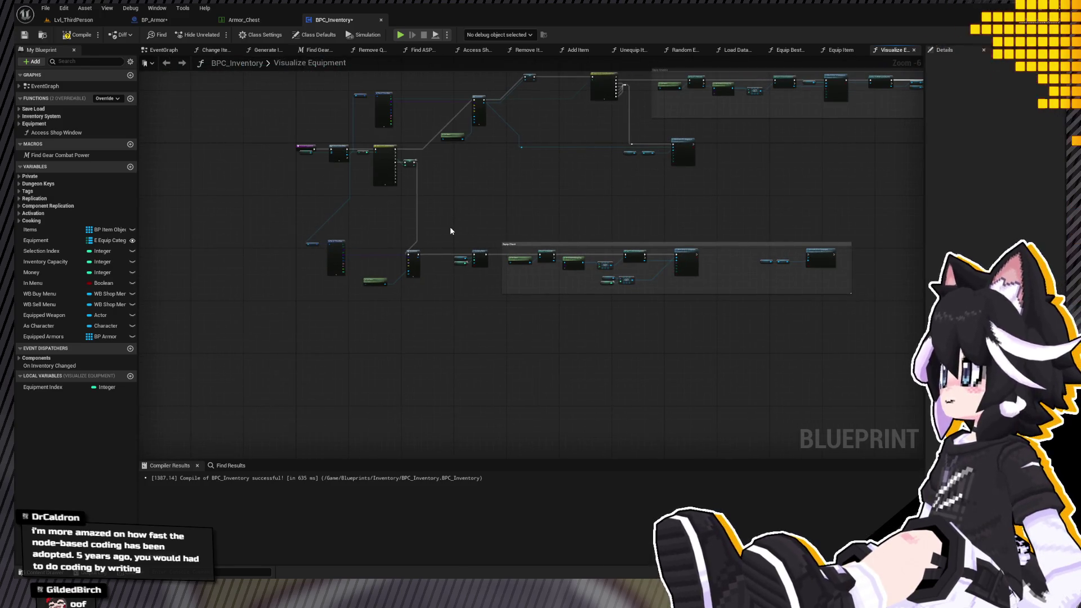
{"action": "scroll", "coordinate": [450, 231], "scroll_direction": "up", "scroll_amount": 5}
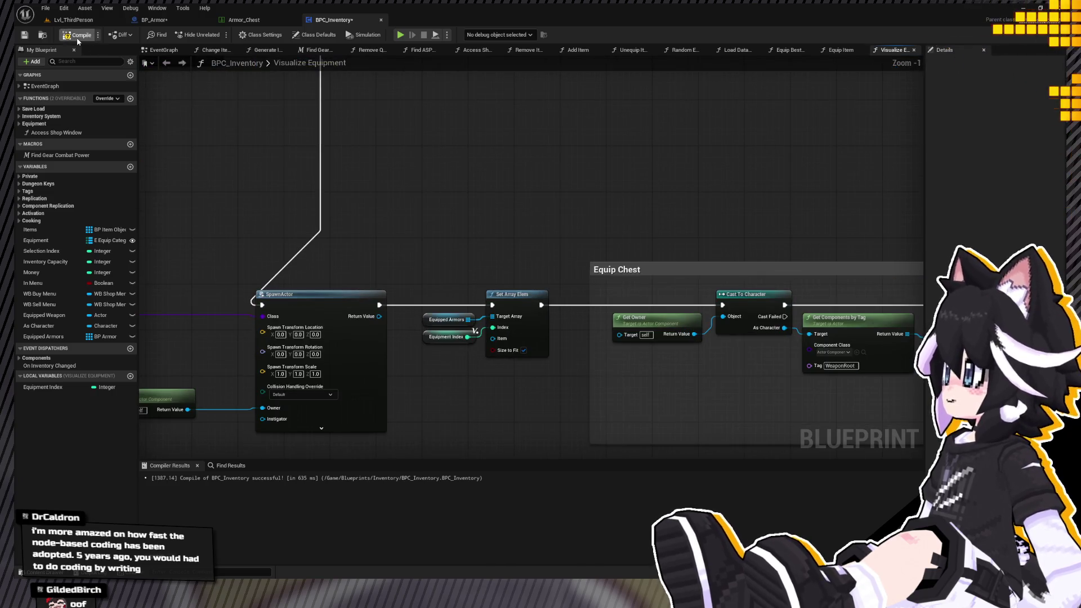
{"action": "left_click", "coordinate": [25, 36]}
Shift the Equip Chest section and SpawnActor node right to make room.
{"action": "mouse_move", "coordinate": [442, 270]}
{"action": "left_mouse_down"}
{"action": "mouse_move", "coordinate": [366, 272]}
{"action": "mouse_move", "coordinate": [521, 251]}
{"action": "mouse_move", "coordinate": [695, 260]}
{"action": "mouse_move", "coordinate": [565, 308]}
{"action": "left_mouse_up"}
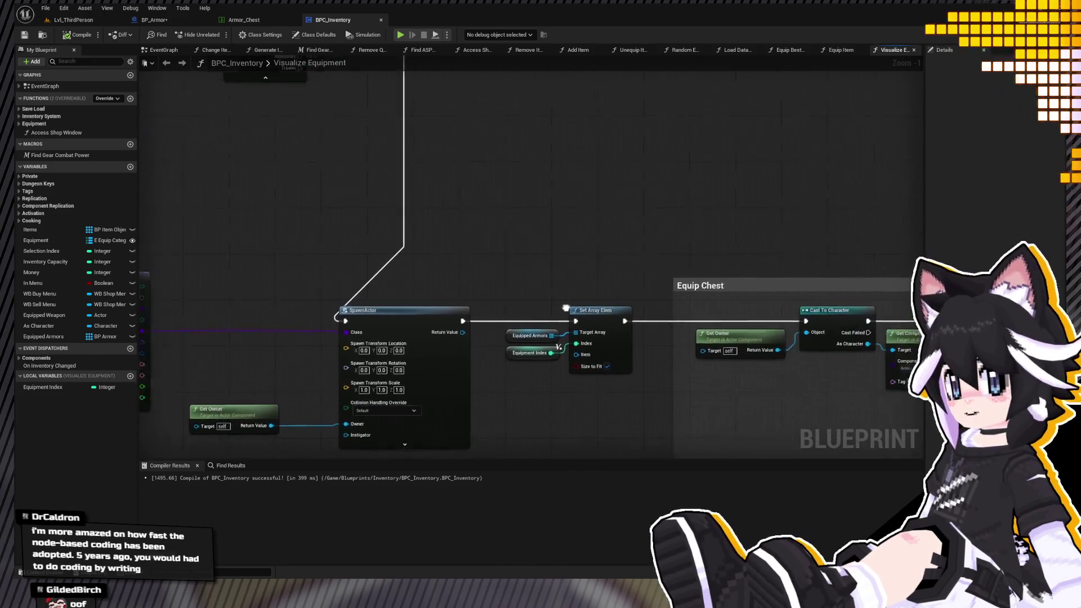
{"action": "scroll", "coordinate": [566, 309], "scroll_direction": "down", "scroll_amount": 5}
{"action": "mouse_move", "coordinate": [657, 224]}
{"action": "left_mouse_down"}
{"action": "mouse_move", "coordinate": [254, 320]}
{"action": "mouse_move", "coordinate": [258, 204]}
{"action": "mouse_move", "coordinate": [300, 198]}
{"action": "left_mouse_up"}
{"action": "scroll", "coordinate": [301, 198], "scroll_direction": "up", "scroll_amount": 3}
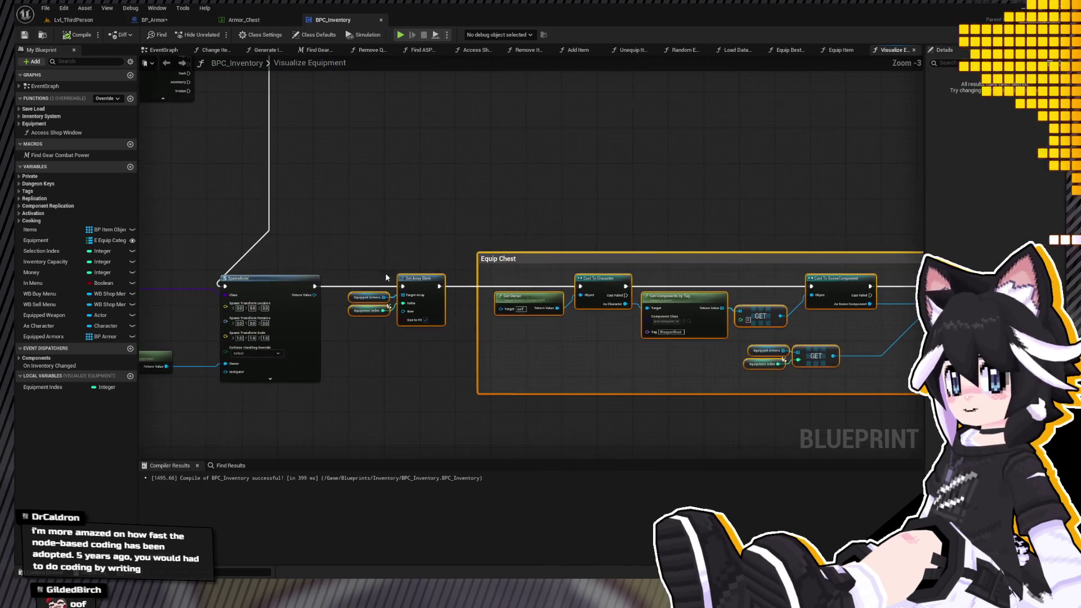
{"action": "left_click_drag", "start_coordinate": [419, 280], "coordinate": [558, 275]}
{"action": "mouse_move", "coordinate": [268, 278]}
{"action": "left_mouse_down"}
{"action": "mouse_move", "coordinate": [316, 278]}
{"action": "mouse_move", "coordinate": [408, 324]}
{"action": "left_mouse_up"}
{"action": "scroll", "coordinate": [361, 288], "scroll_direction": "up", "scroll_amount": 1}
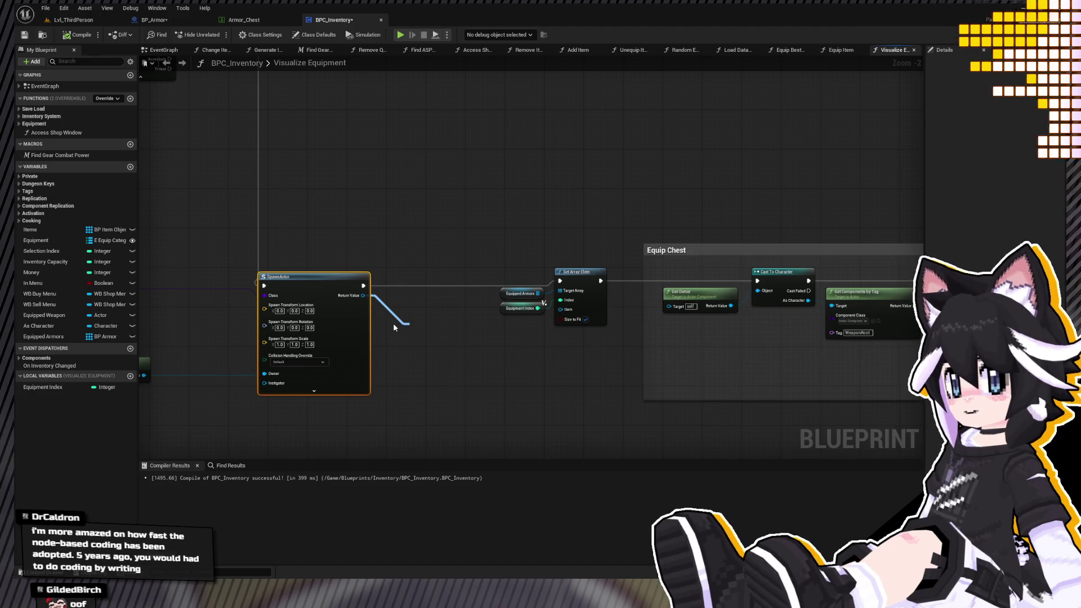
Insert a Cast To BP_Armor after SpawnActor, feeding Set Array Elem's execution and Item.
{"action": "key", "text": "Return"}
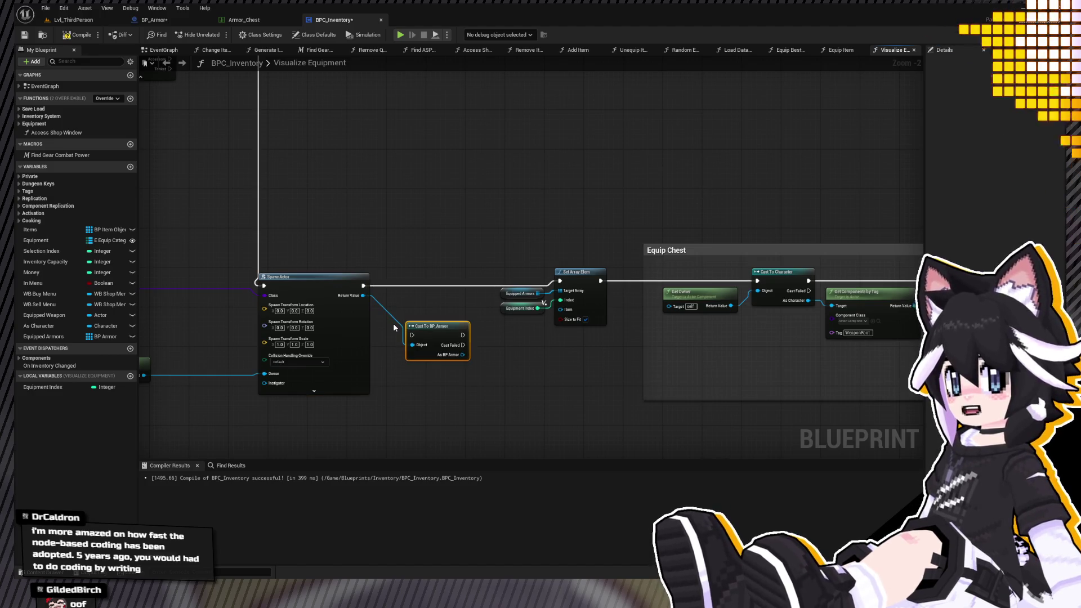
{"action": "scroll", "coordinate": [378, 290], "scroll_direction": "up", "scroll_amount": 2}
{"action": "left_click_drag", "start_coordinate": [450, 345], "coordinate": [440, 290]}
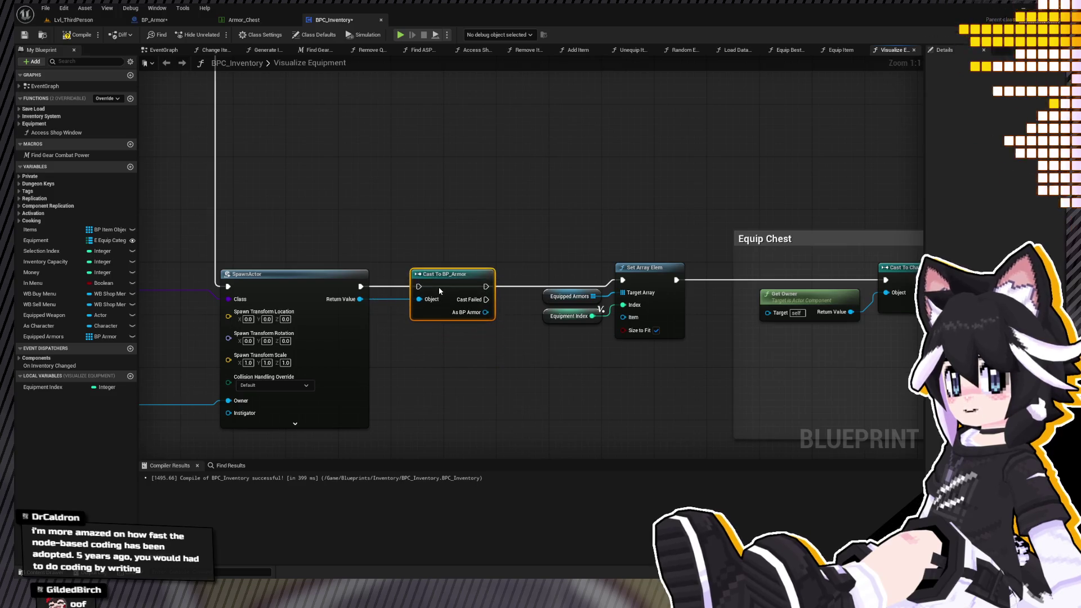
{"action": "mouse_move", "coordinate": [361, 285]}
{"action": "left_mouse_down"}
{"action": "mouse_move", "coordinate": [447, 288]}
{"action": "mouse_move", "coordinate": [430, 286]}
{"action": "left_mouse_up"}
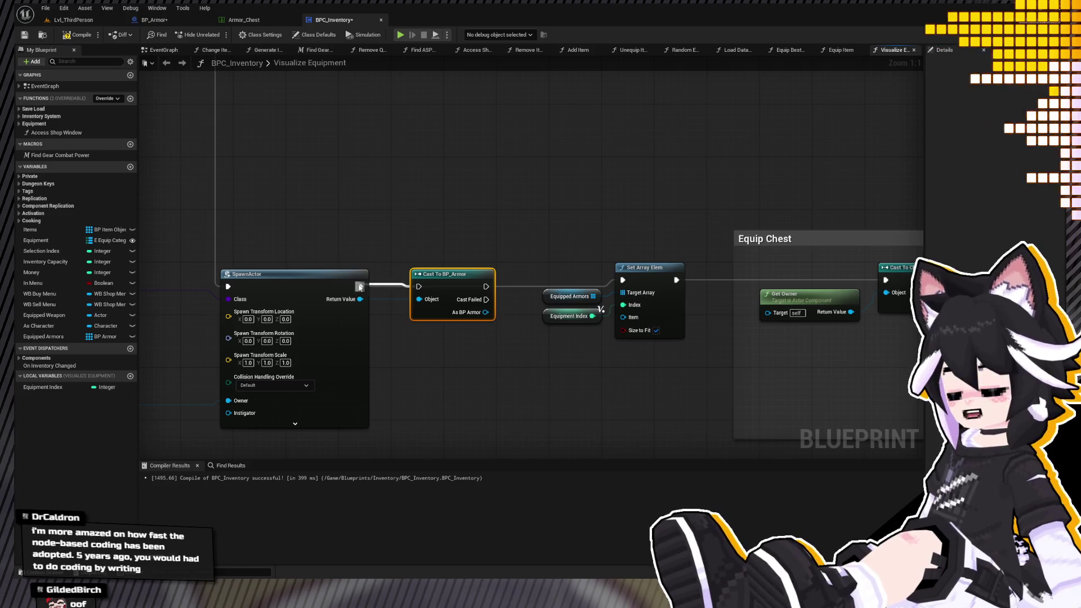
{"action": "left_click_drag", "start_coordinate": [621, 287], "coordinate": [623, 285]}
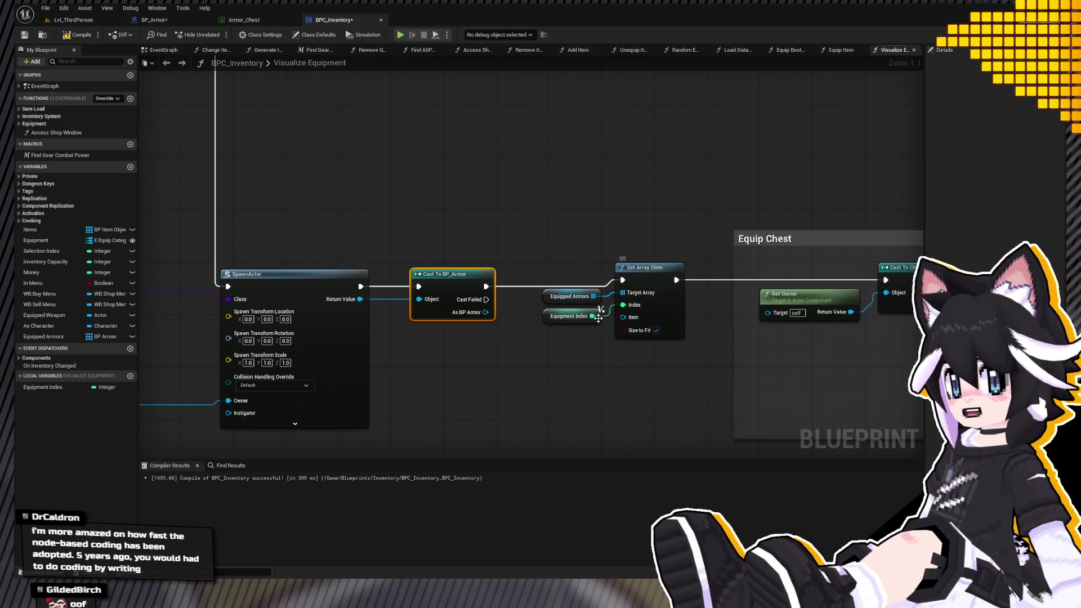
{"action": "left_click_drag", "start_coordinate": [485, 312], "coordinate": [622, 317]}
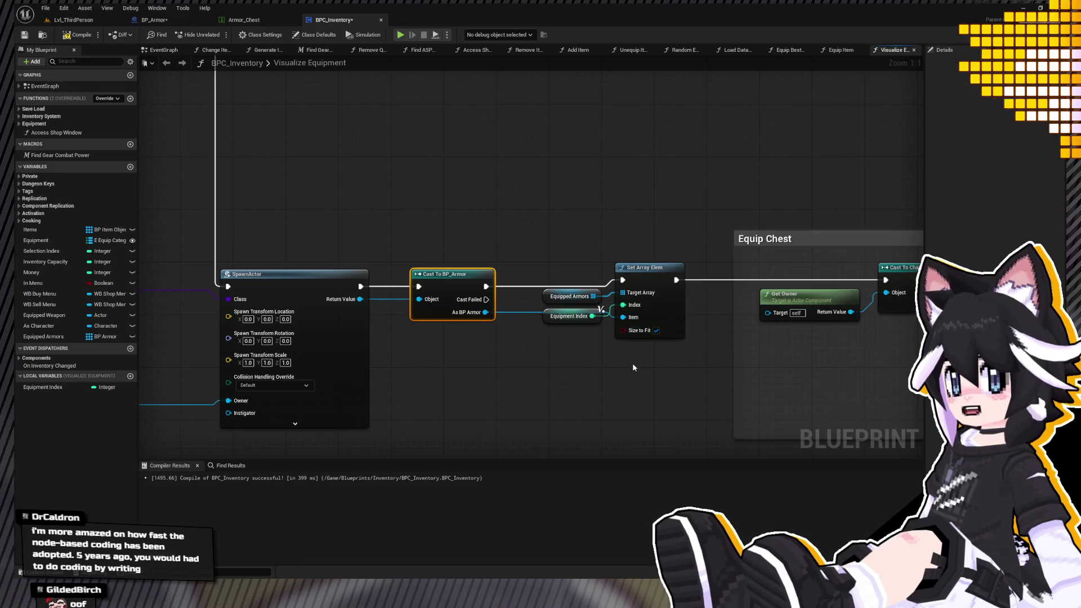
Discard the stray wire from the Equipped Armors GET node and recompile the blueprint.
{"action": "left_click_drag", "start_coordinate": [634, 367], "coordinate": [424, 339]}
{"action": "left_click", "coordinate": [395, 272]}
{"action": "scroll", "coordinate": [338, 293], "scroll_direction": "down", "scroll_amount": 4}
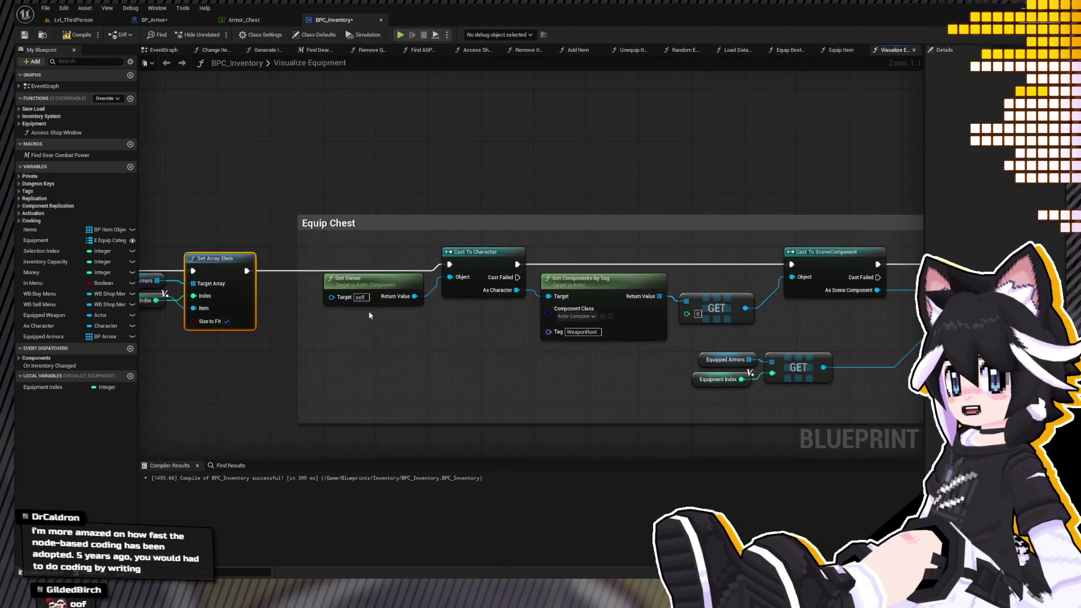
{"action": "left_click", "coordinate": [375, 260]}
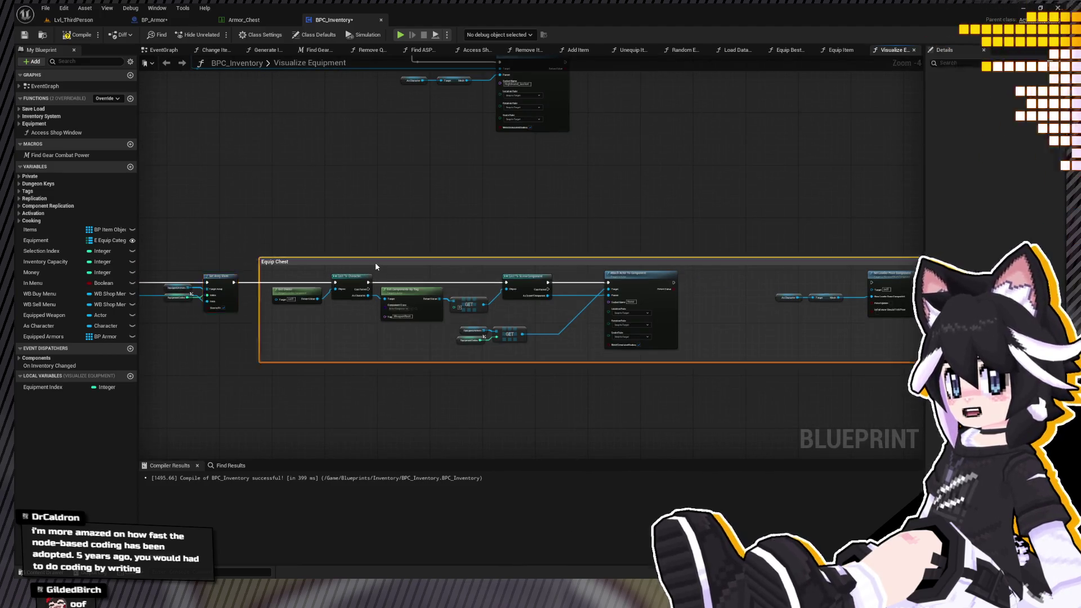
{"action": "key", "text": "Home"}
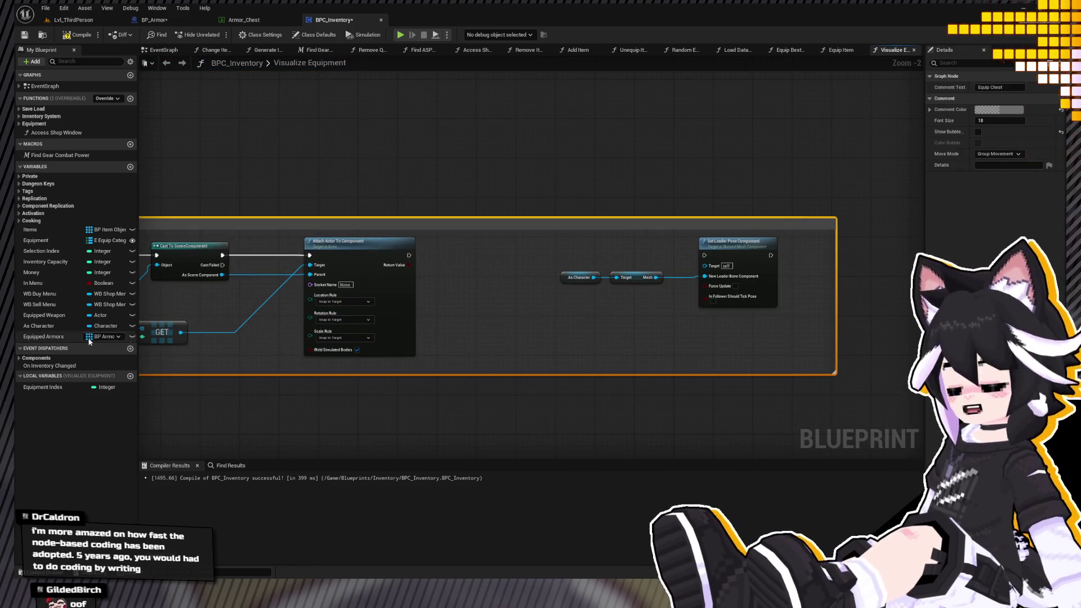
{"action": "left_click_drag", "start_coordinate": [306, 316], "coordinate": [426, 316]}
{"action": "left_click", "coordinate": [341, 334]}
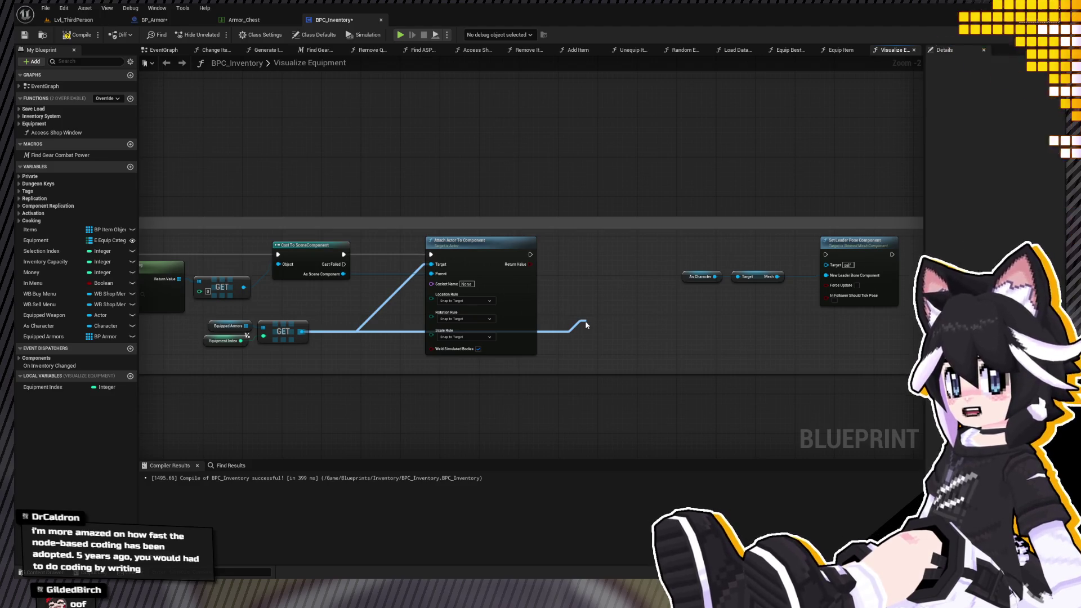
{"action": "mouse_move", "coordinate": [586, 325]}
{"action": "left_mouse_down"}
{"action": "mouse_move", "coordinate": [583, 305]}
{"action": "mouse_move", "coordinate": [207, 38]}
{"action": "mouse_move", "coordinate": [86, 44]}
{"action": "left_mouse_up"}
{"action": "left_click", "coordinate": [82, 36]}
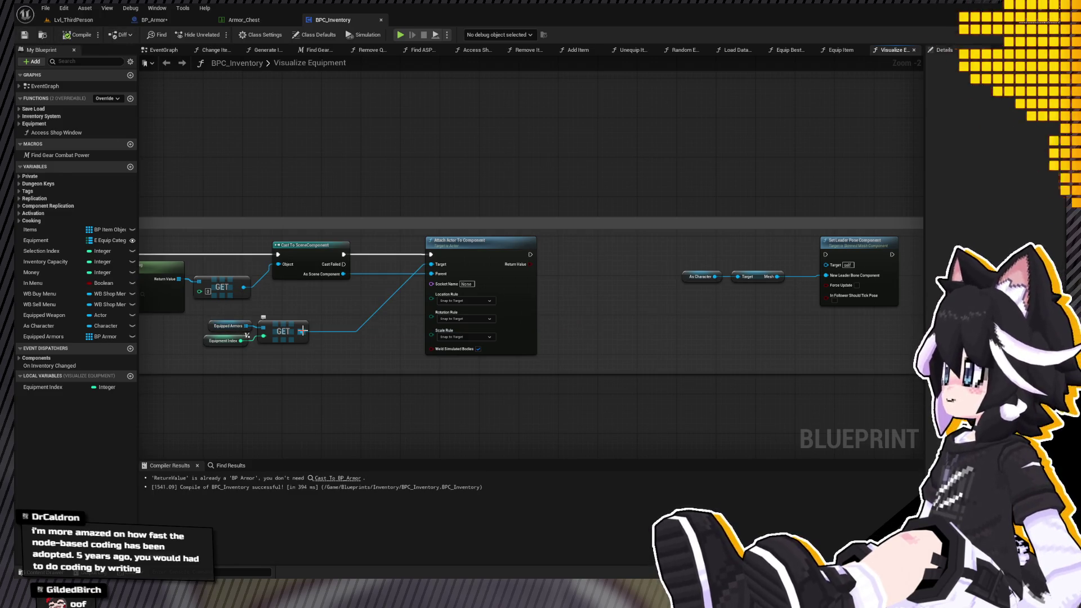
Connect the Equipped Armors GET output to Attach Actor To Component's Target.
{"action": "left_click", "coordinate": [269, 325]}
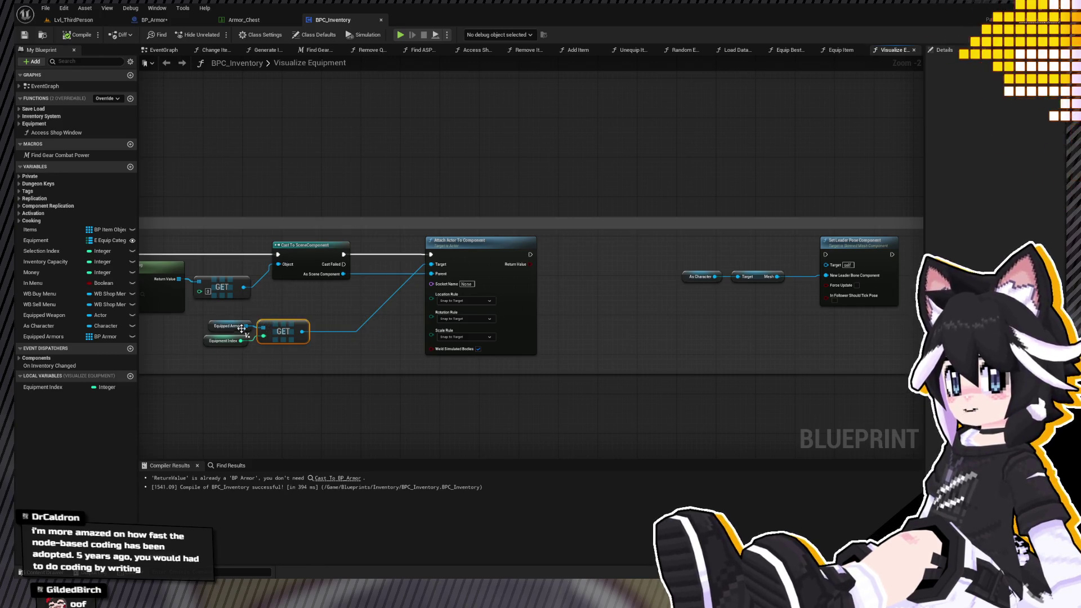
{"action": "key", "text": "Delete"}
{"action": "key", "text": "ctrl+z"}
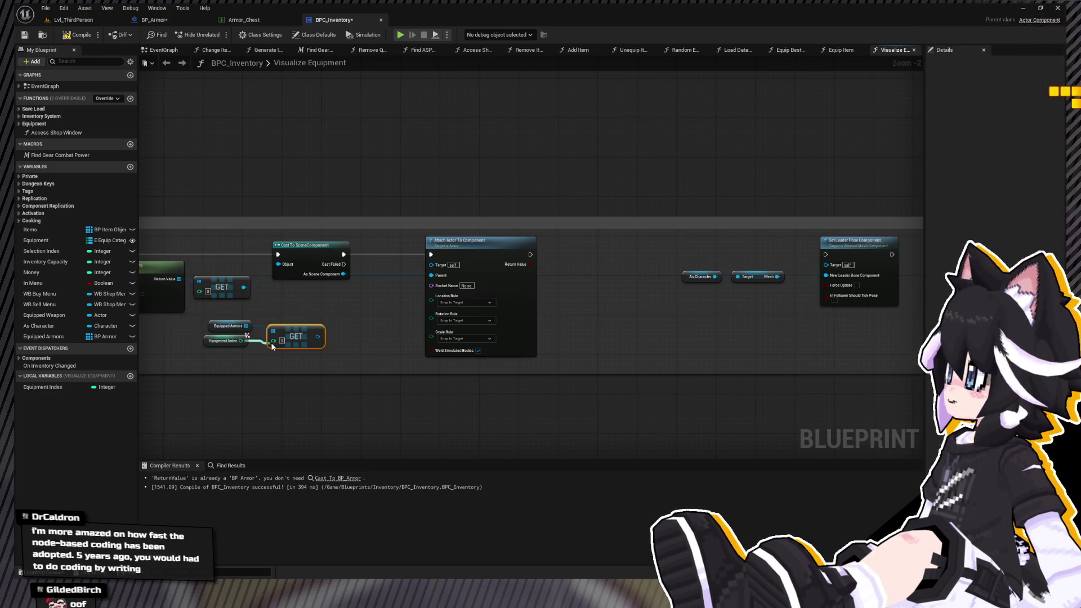
{"action": "mouse_move", "coordinate": [312, 336]}
{"action": "left_mouse_down"}
{"action": "mouse_move", "coordinate": [441, 346]}
{"action": "mouse_move", "coordinate": [431, 265]}
{"action": "left_mouse_up"}
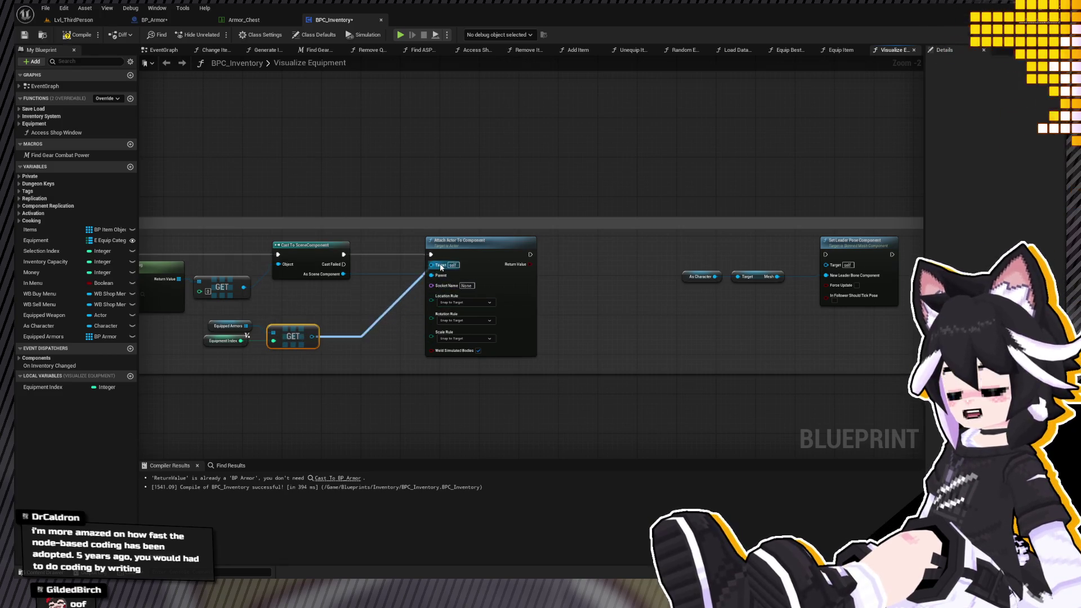
{"action": "left_click_drag", "start_coordinate": [389, 310], "coordinate": [881, 329]}
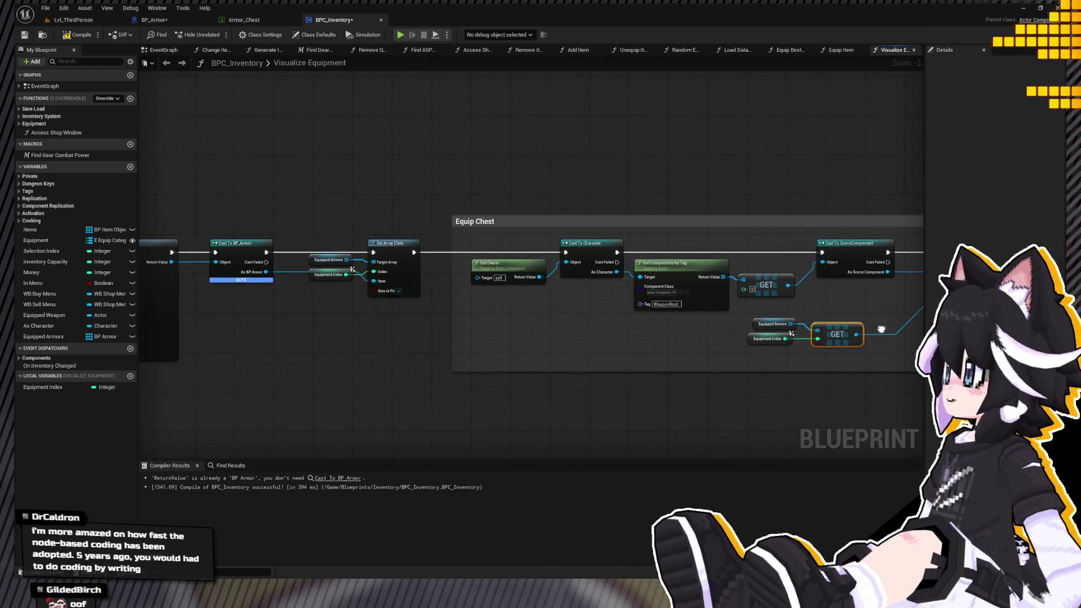
Remove Cast To BP_Armor and wire SpawnActor's Return Value straight into Set Array Elem's Item.
{"action": "left_click_drag", "start_coordinate": [301, 294], "coordinate": [514, 303]}
{"action": "scroll", "coordinate": [417, 273], "scroll_direction": "up", "scroll_amount": 2}
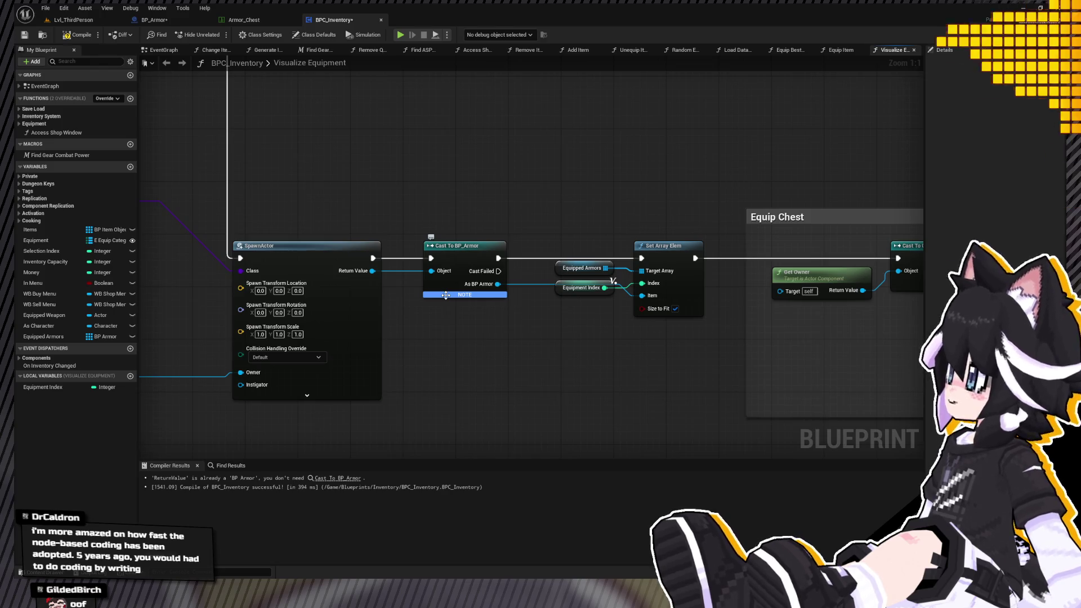
{"action": "left_click", "coordinate": [445, 295]}
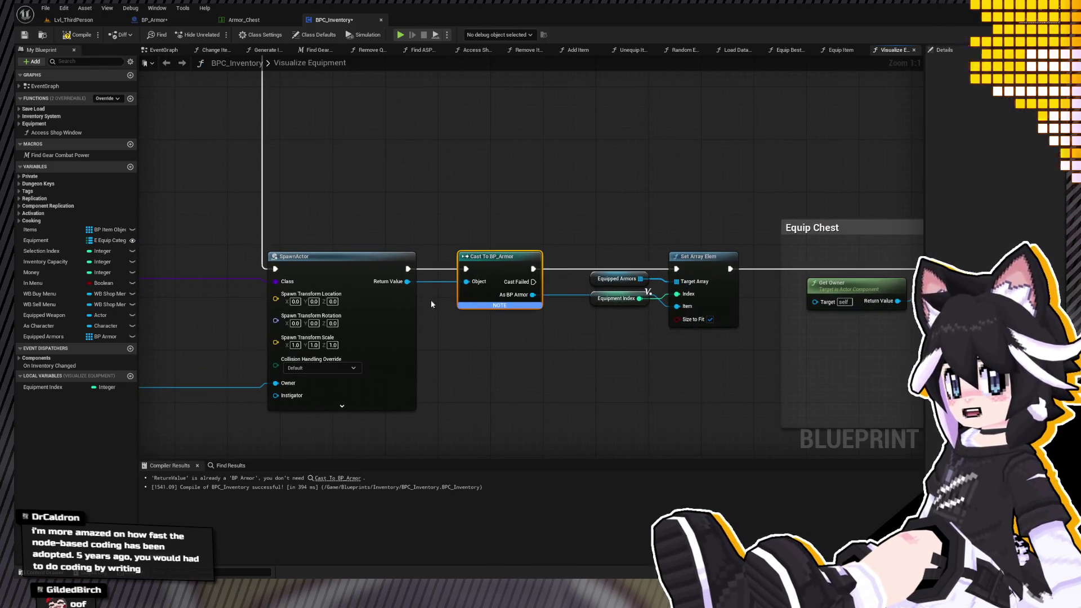
{"action": "key", "text": "Delete"}
{"action": "left_click_drag", "start_coordinate": [407, 281], "coordinate": [677, 306]}
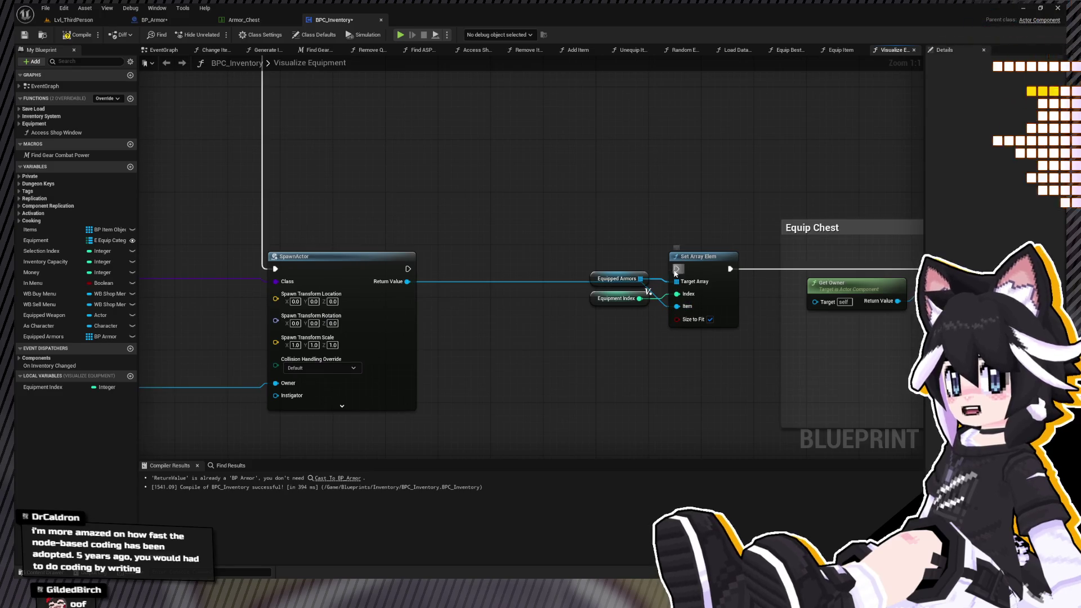
{"action": "scroll", "coordinate": [342, 320], "scroll_direction": "down", "scroll_amount": 4}
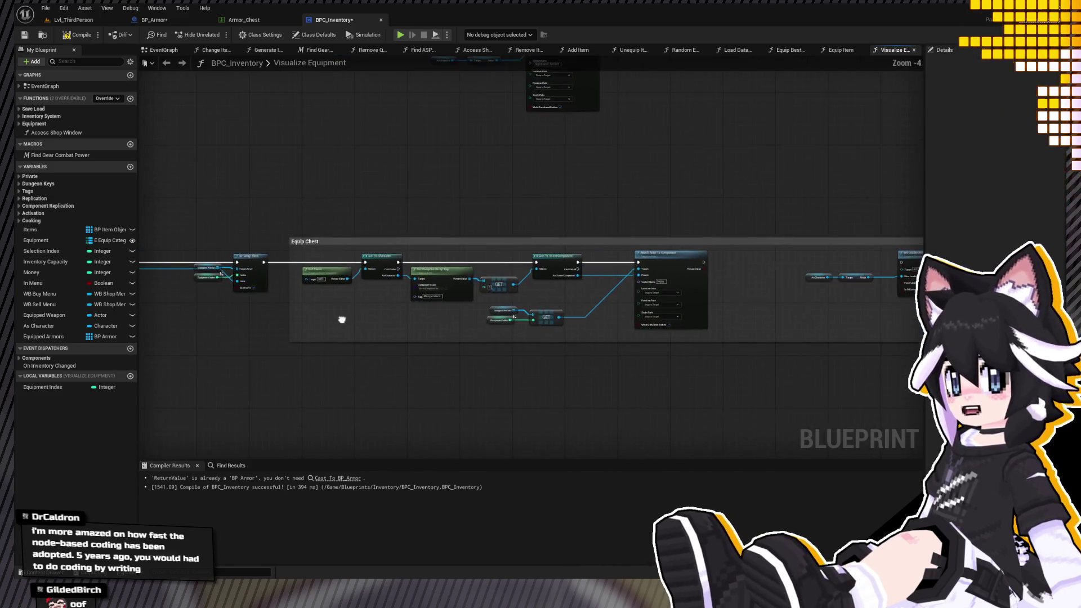
Add a Get SM Gear node from the GET output, beside Attach Actor To Component.
{"action": "scroll", "coordinate": [475, 252], "scroll_direction": "up", "scroll_amount": 4}
{"action": "left_click_drag", "start_coordinate": [475, 251], "coordinate": [428, 248]}
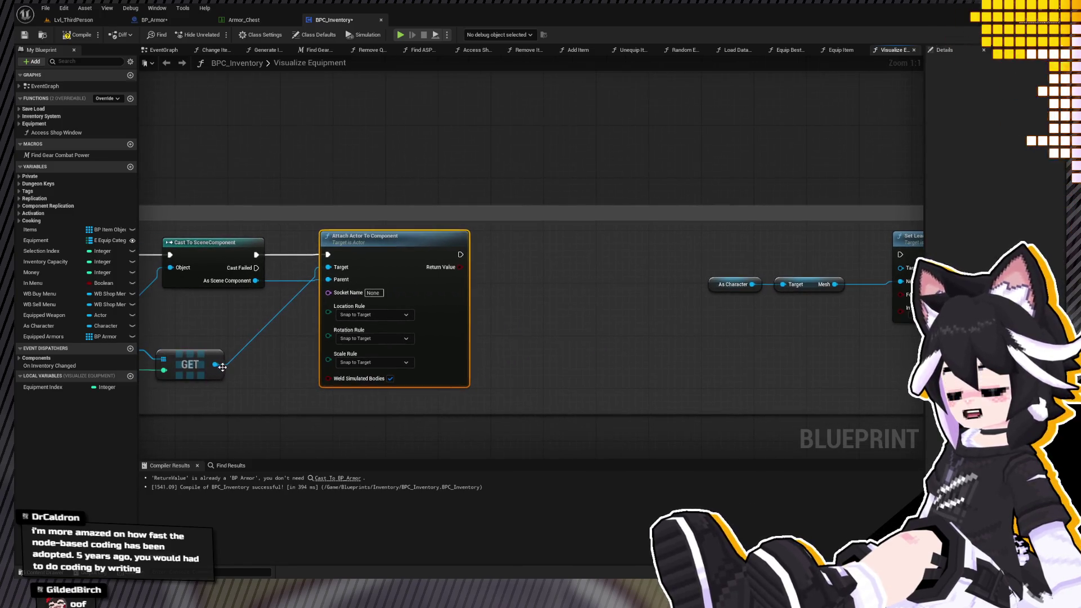
{"action": "left_click_drag", "start_coordinate": [215, 364], "coordinate": [583, 356]}
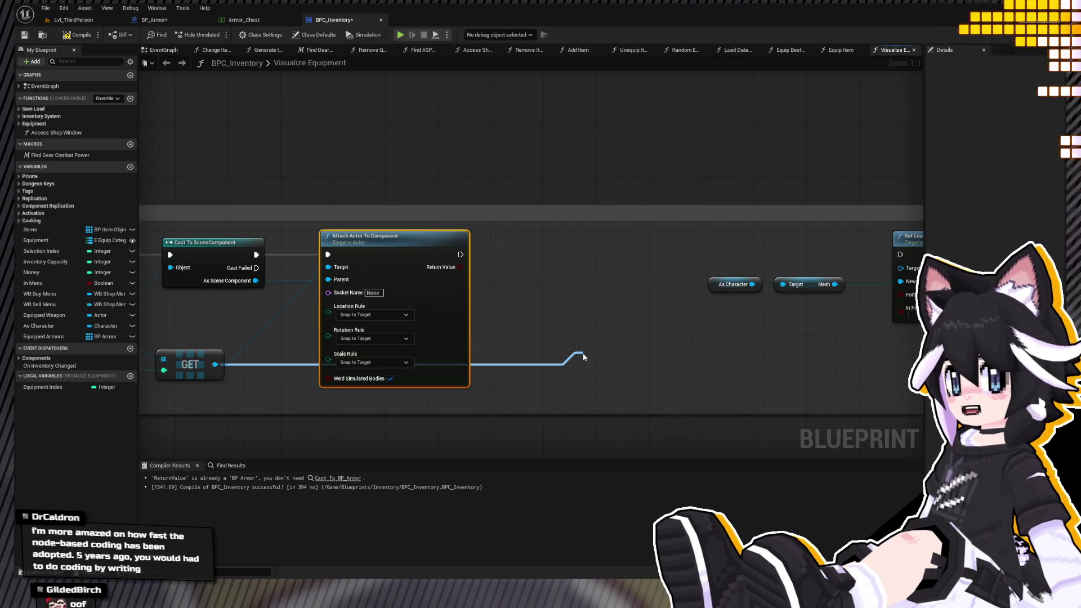
{"action": "left_click", "coordinate": [627, 404]}
{"action": "mouse_move", "coordinate": [529, 335]}
{"action": "left_mouse_down"}
{"action": "mouse_move", "coordinate": [529, 362]}
{"action": "mouse_move", "coordinate": [548, 363]}
{"action": "left_mouse_up"}
Wire SM Gear into Set Leader Pose Component's Target, compile, and return to Lvl_ThirdPerson.
{"action": "scroll", "coordinate": [548, 362], "scroll_direction": "down", "scroll_amount": 2}
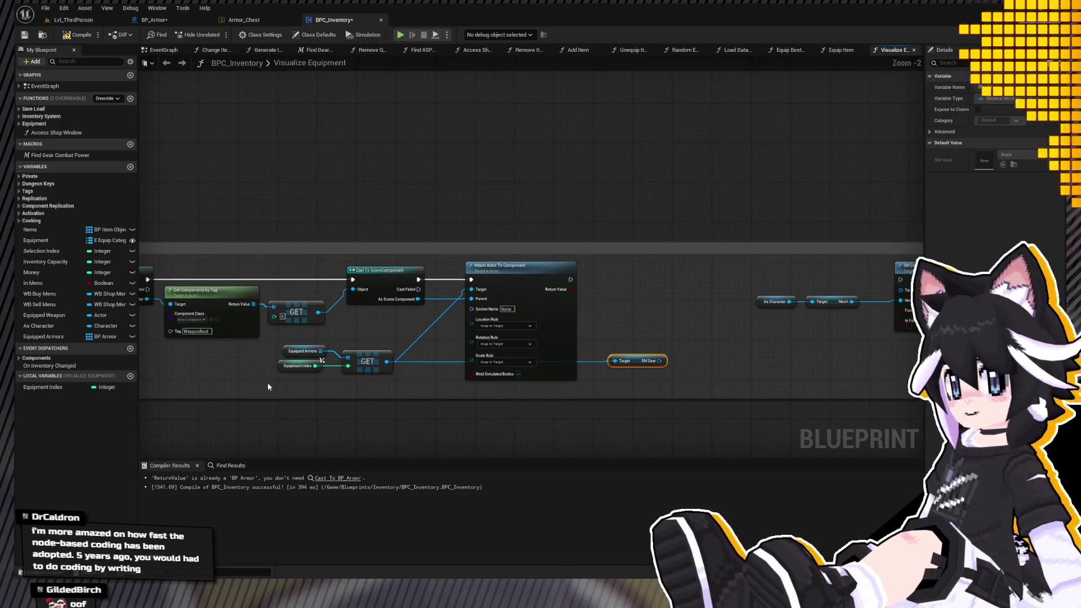
{"action": "left_click", "coordinate": [521, 265], "text": "ctrl"}
{"action": "mouse_move", "coordinate": [682, 355]}
{"action": "left_mouse_down"}
{"action": "mouse_move", "coordinate": [434, 359]}
{"action": "mouse_move", "coordinate": [651, 293]}
{"action": "left_mouse_up"}
{"action": "left_click_drag", "start_coordinate": [321, 283], "coordinate": [651, 283]}
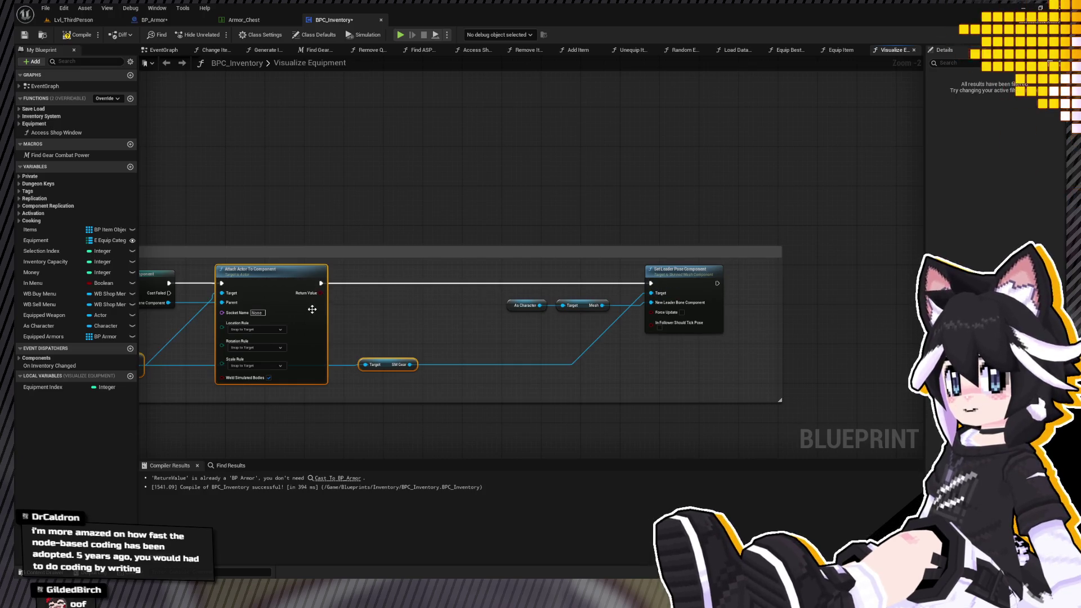
{"action": "left_click", "coordinate": [71, 39]}
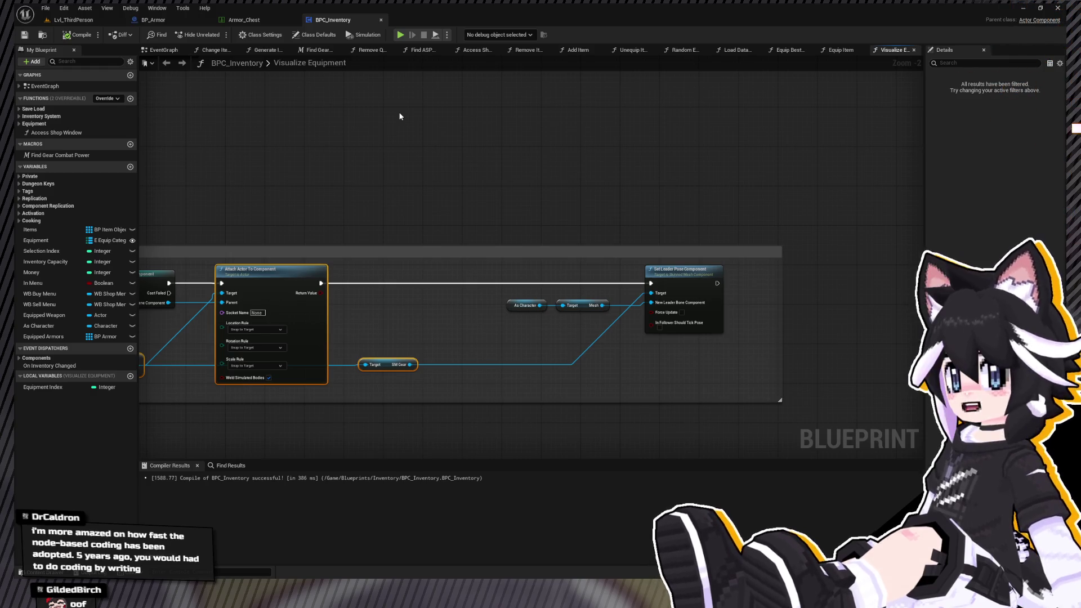
{"action": "left_click", "coordinate": [78, 22]}
{"action": "mouse_move", "coordinate": [227, 113]}
{"action": "left_mouse_down"}
{"action": "mouse_move", "coordinate": [236, 130]}
{"action": "mouse_move", "coordinate": [226, 114]}
{"action": "left_mouse_up"}
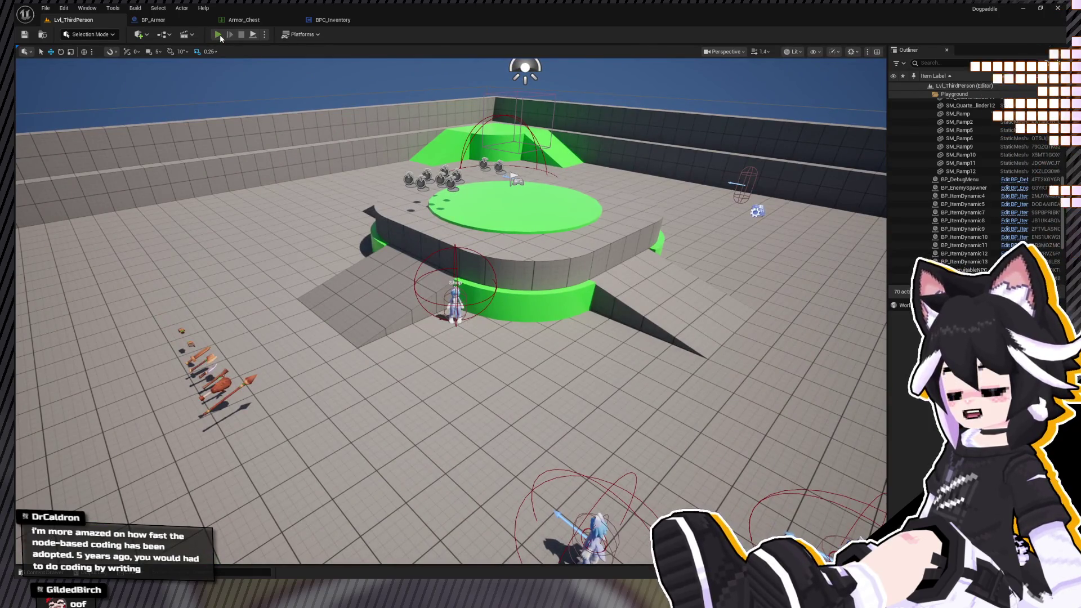
Start a play test and equip the Evasive Underwear from the in-game inventory.
{"action": "left_click", "coordinate": [219, 35]}
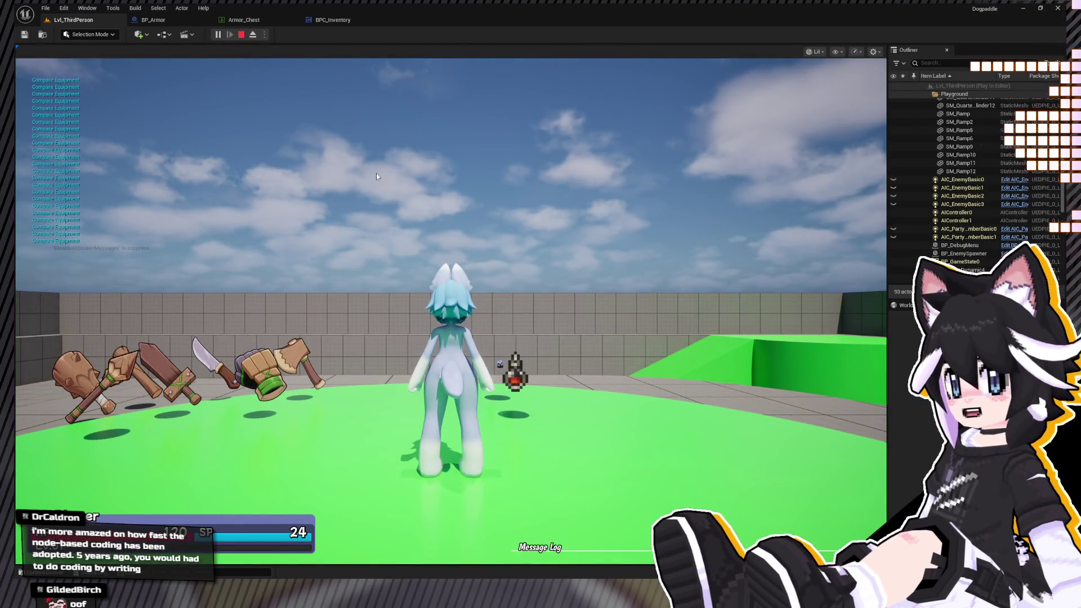
{"action": "key", "text": "w"}
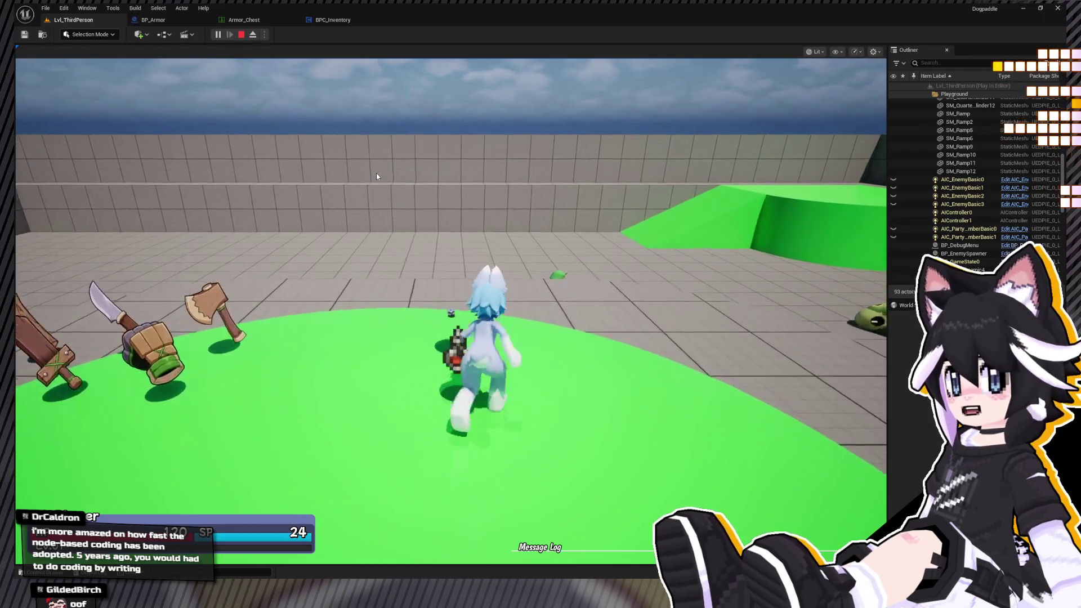
{"action": "key", "text": "Tab"}
{"action": "key", "text": "e"}
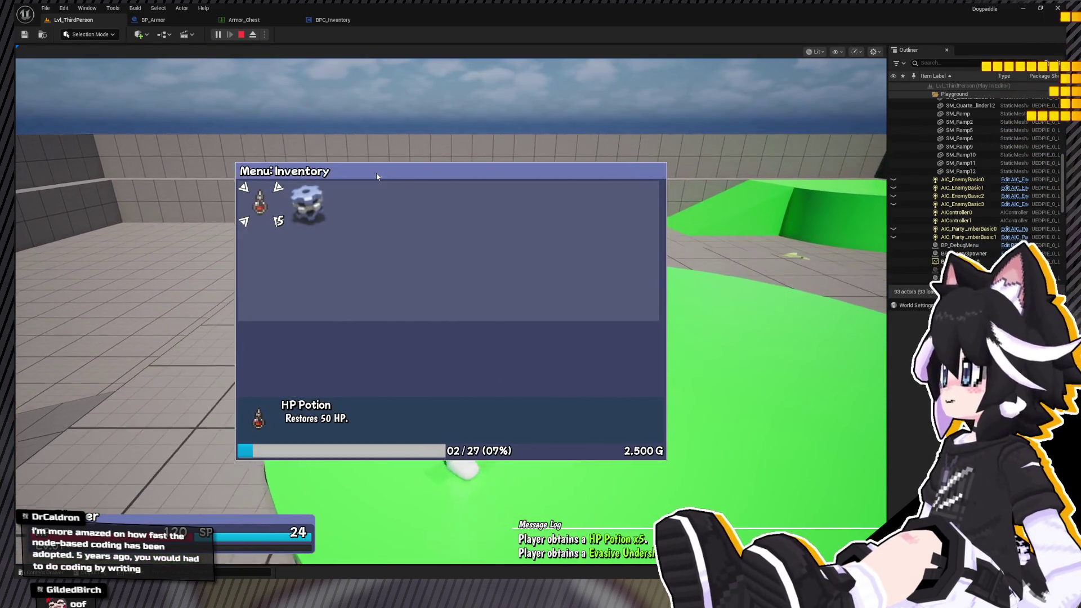
{"action": "key", "text": "Right"}
{"action": "key", "text": "Return"}
Run the character around, then stop the session and go back to the blueprint editor.
{"action": "key", "text": "Escape"}
{"action": "key", "text": "w"}
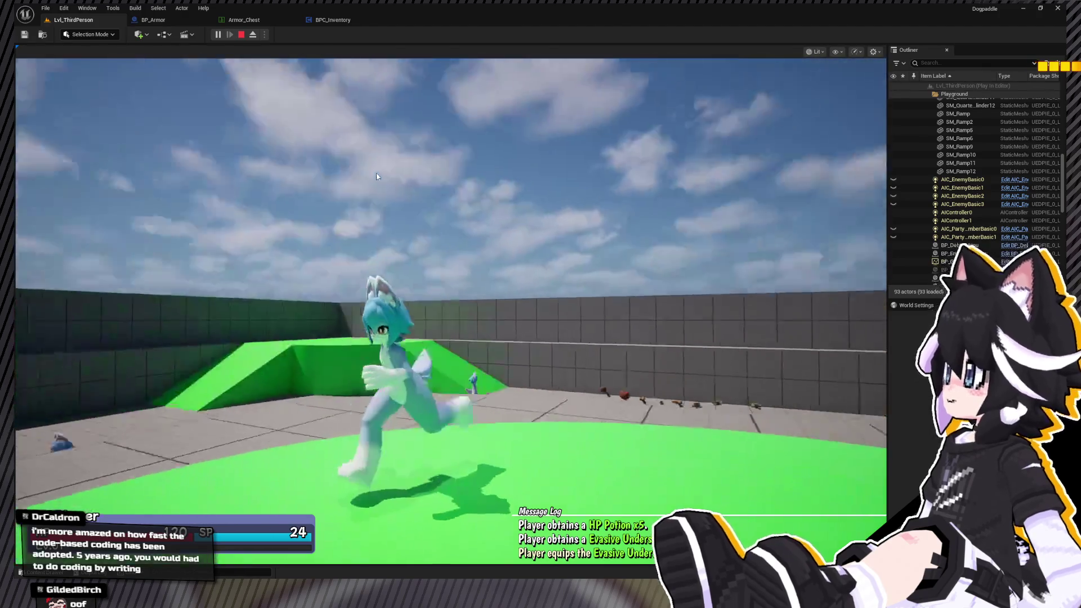
{"action": "key", "text": "s"}
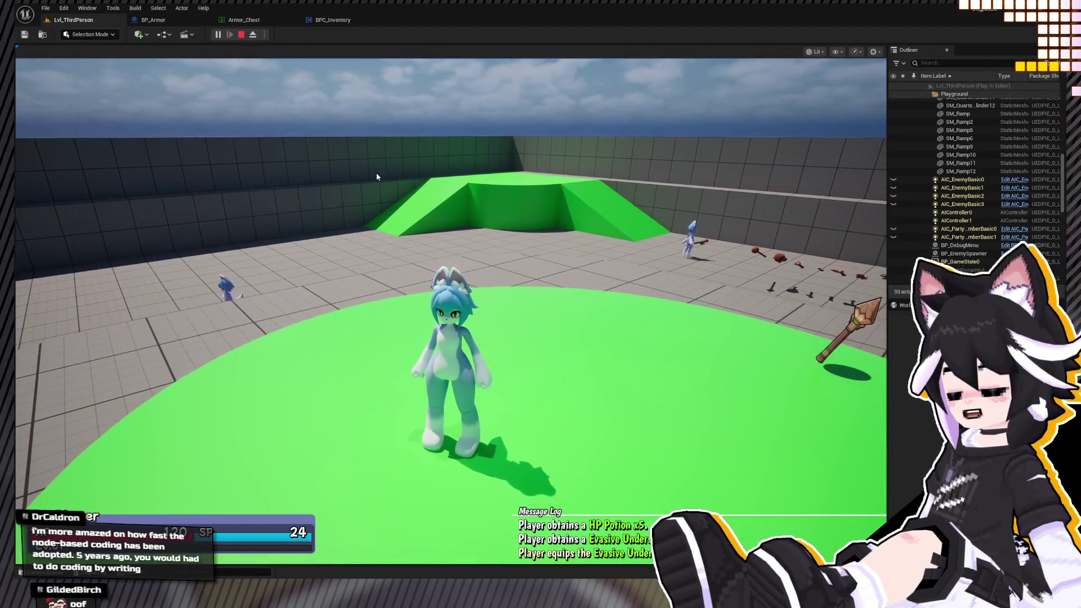
{"action": "key", "text": "Escape"}
{"action": "left_click", "coordinate": [333, 20]}
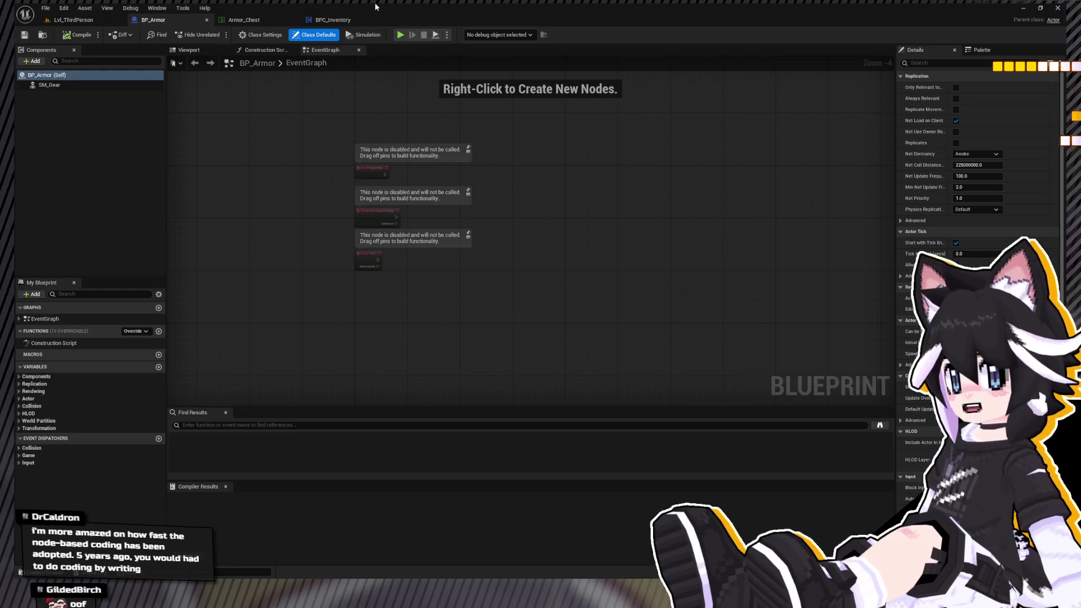
Look over the Armor_Chest data table, then return to the BPC_Inventory graph.
{"action": "scroll", "coordinate": [569, 296], "scroll_direction": "down", "scroll_amount": 3}
{"action": "scroll", "coordinate": [530, 197], "scroll_direction": "up", "scroll_amount": 5}
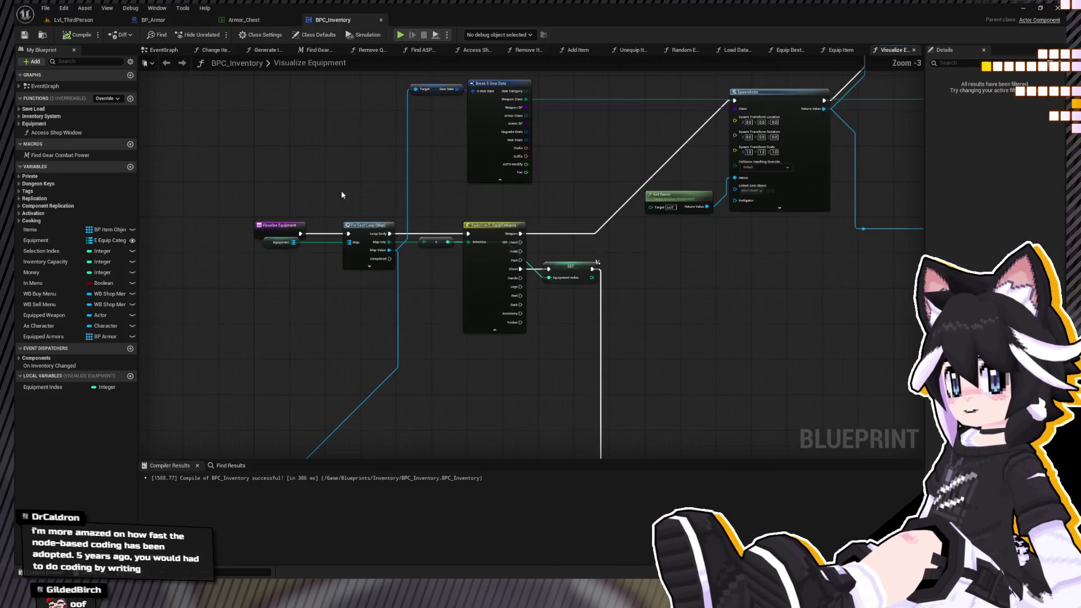
{"action": "left_click", "coordinate": [244, 20]}
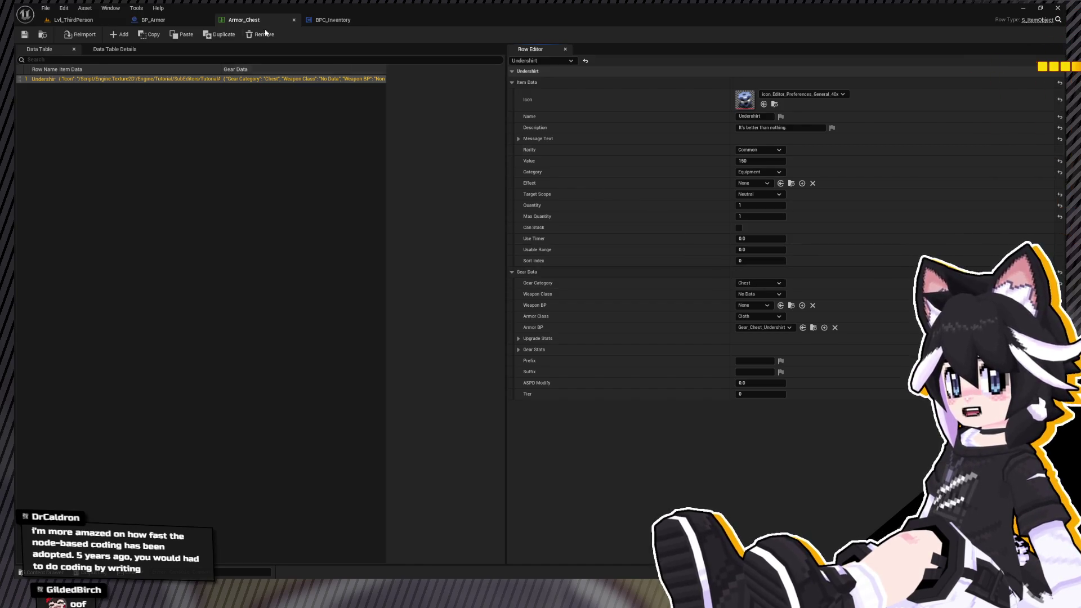
{"action": "left_click", "coordinate": [352, 20]}
Insert a Print String node between the SET node and SpawnActor, then open Lvl_ThirdPerson.
{"action": "mouse_move", "coordinate": [591, 251]}
{"action": "left_mouse_down"}
{"action": "mouse_move", "coordinate": [443, 238]}
{"action": "mouse_move", "coordinate": [432, 168]}
{"action": "mouse_move", "coordinate": [140, 138]}
{"action": "left_mouse_up"}
{"action": "mouse_move", "coordinate": [446, 178]}
{"action": "left_mouse_down"}
{"action": "mouse_move", "coordinate": [34, 164]}
{"action": "mouse_move", "coordinate": [297, 171]}
{"action": "mouse_move", "coordinate": [603, 208]}
{"action": "mouse_move", "coordinate": [606, 217]}
{"action": "left_mouse_up"}
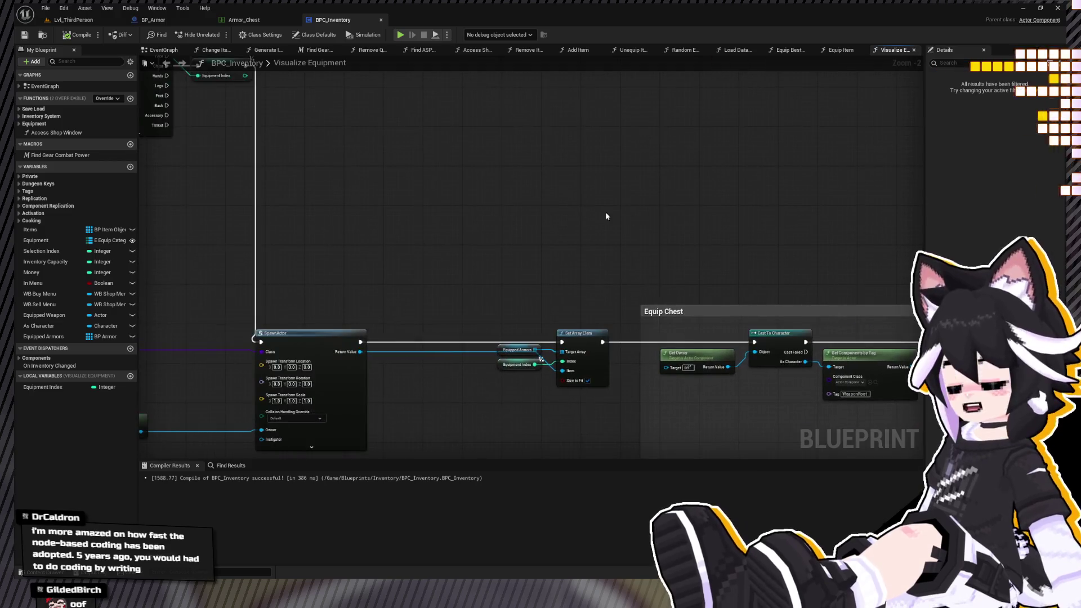
{"action": "left_click", "coordinate": [499, 205]}
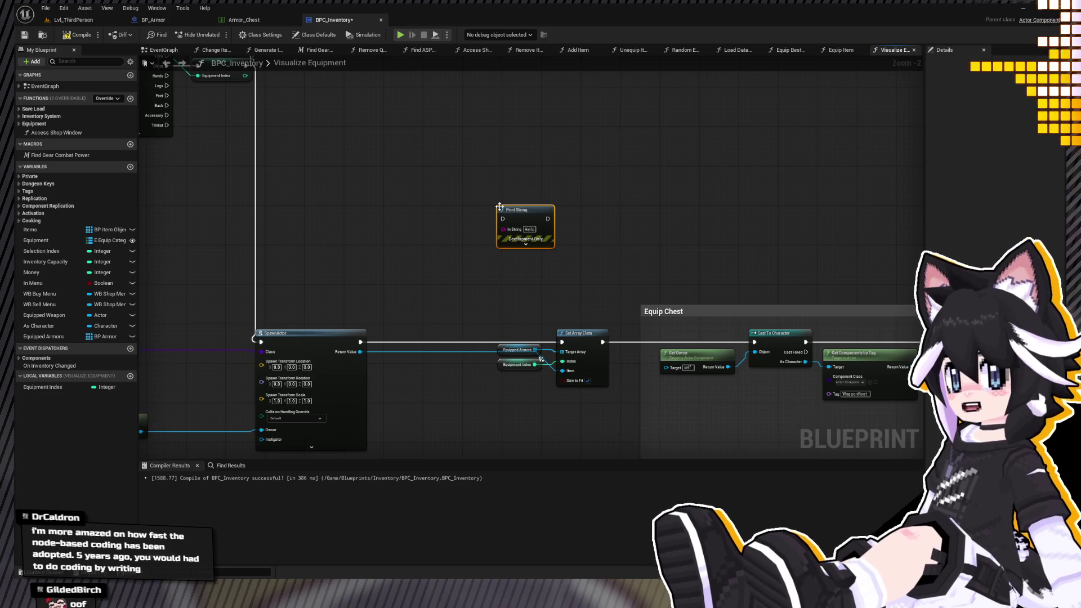
{"action": "left_click", "coordinate": [530, 229]}
{"action": "left_click_drag", "start_coordinate": [416, 187], "coordinate": [462, 251]}
{"action": "mouse_move", "coordinate": [280, 118]}
{"action": "left_mouse_down"}
{"action": "mouse_move", "coordinate": [518, 240]}
{"action": "mouse_move", "coordinate": [540, 276]}
{"action": "mouse_move", "coordinate": [375, 417]}
{"action": "left_mouse_up"}
{"action": "left_click_drag", "start_coordinate": [293, 397], "coordinate": [294, 395]}
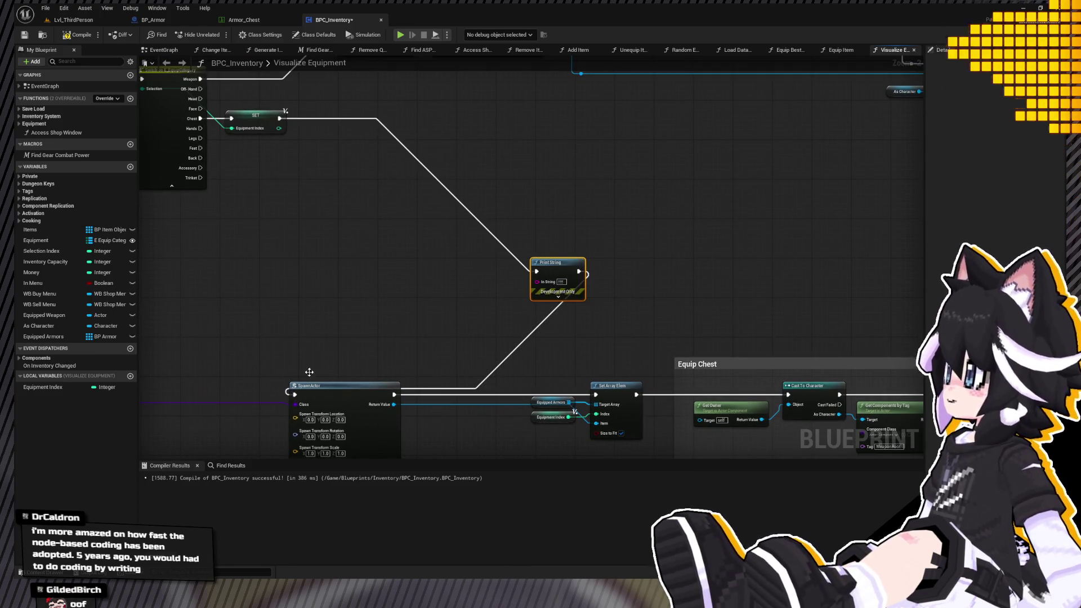
{"action": "left_click", "coordinate": [73, 20]}
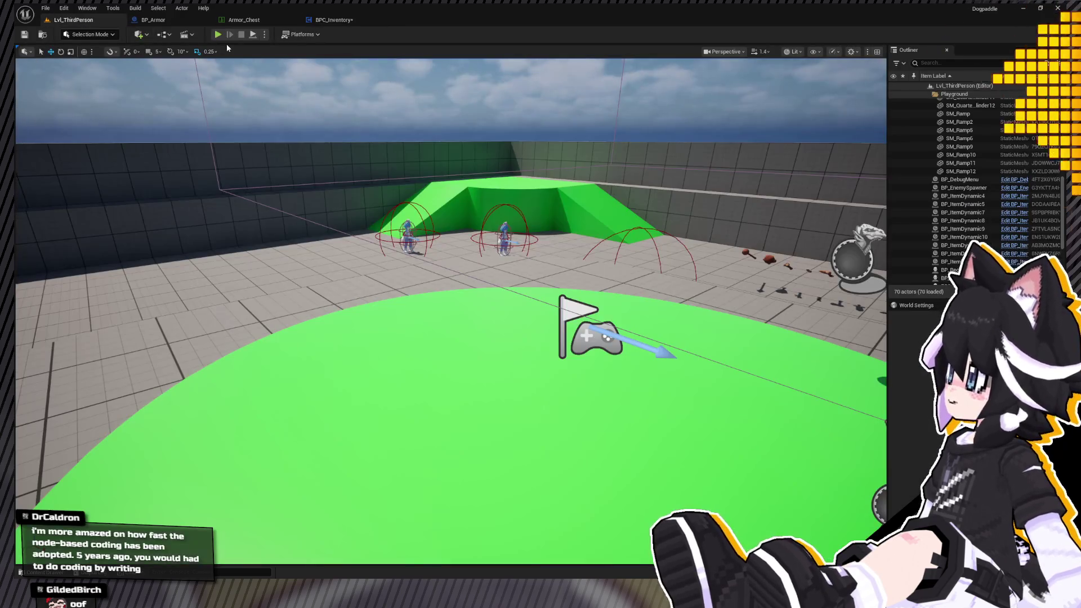
Play-test and equip the Smart Undershirt from the inventory, then stop and open BP_Armor.
{"action": "left_click", "coordinate": [218, 35]}
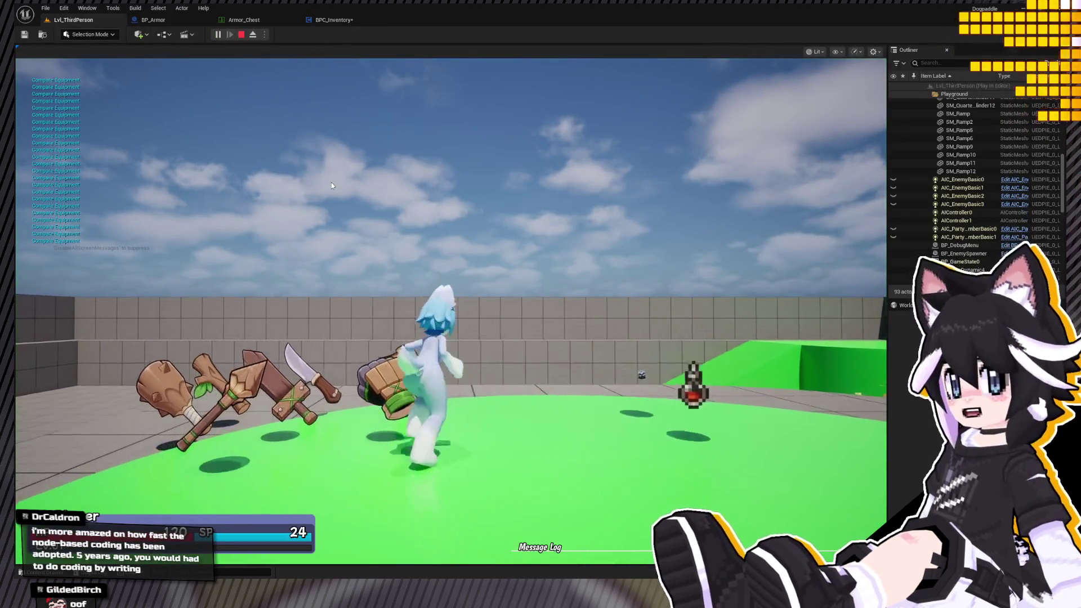
{"action": "key", "text": "i"}
{"action": "key", "text": "Return"}
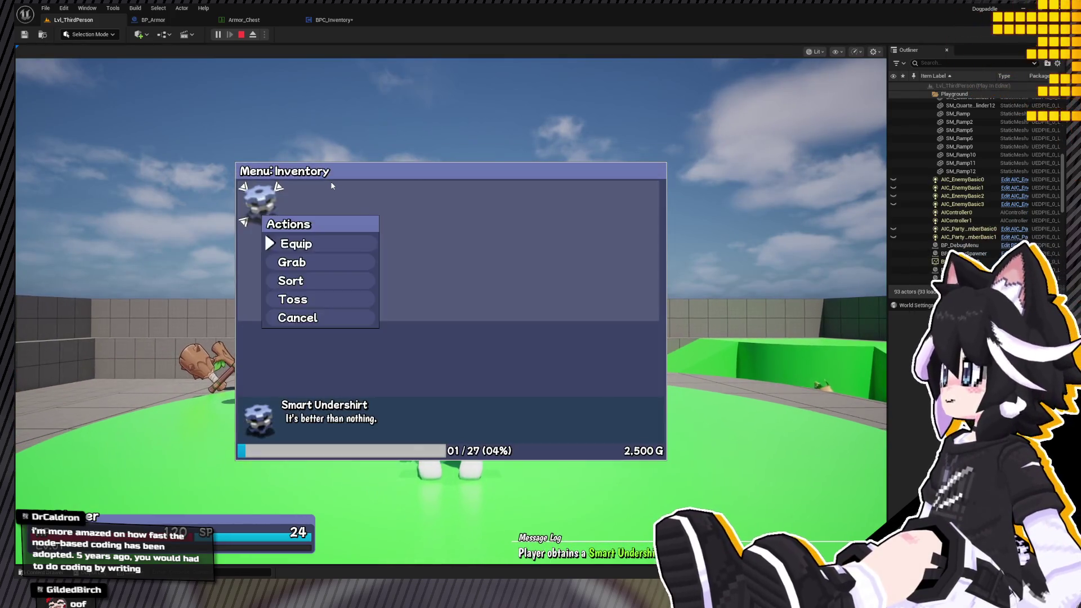
{"action": "key", "text": "Return"}
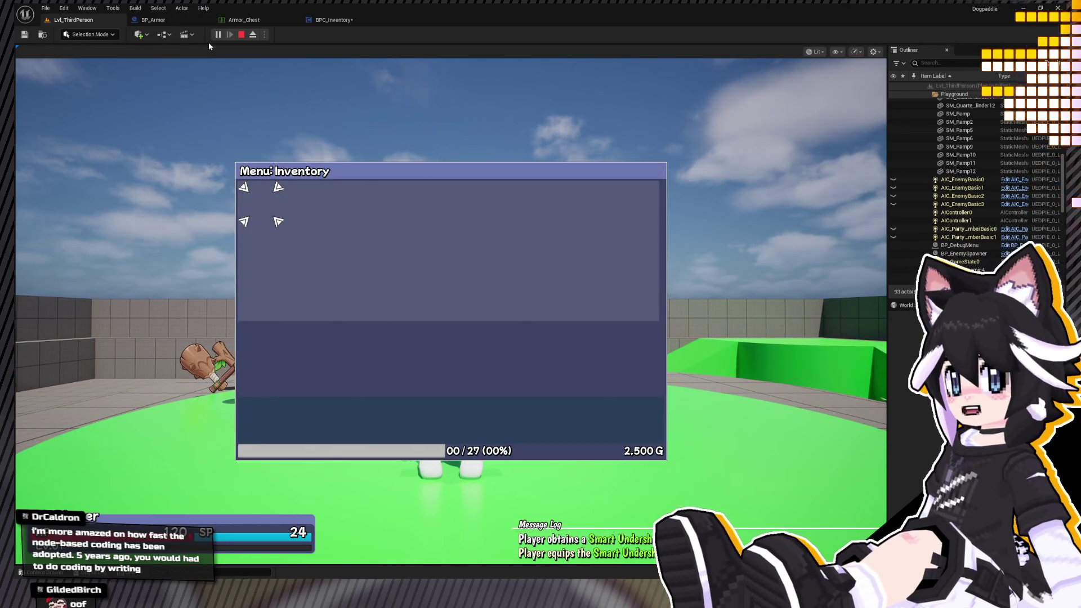
{"action": "left_click", "coordinate": [241, 35]}
{"action": "left_click", "coordinate": [186, 22]}
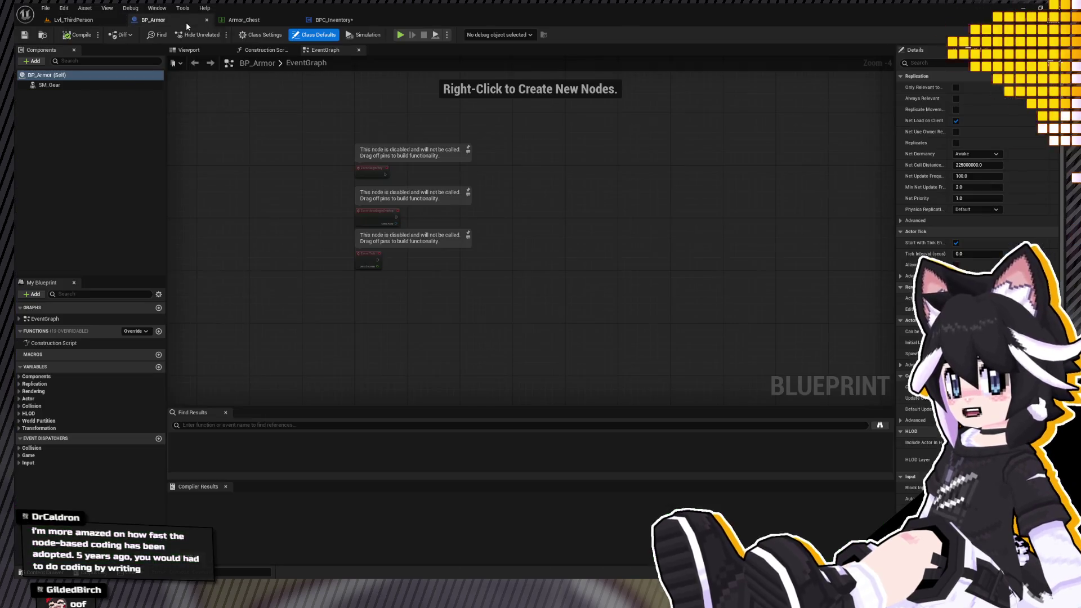
Pan and zoom out across BPC_Inventory's Visualize Equipment graph to review the Equip Chest group.
{"action": "left_click", "coordinate": [333, 20]}
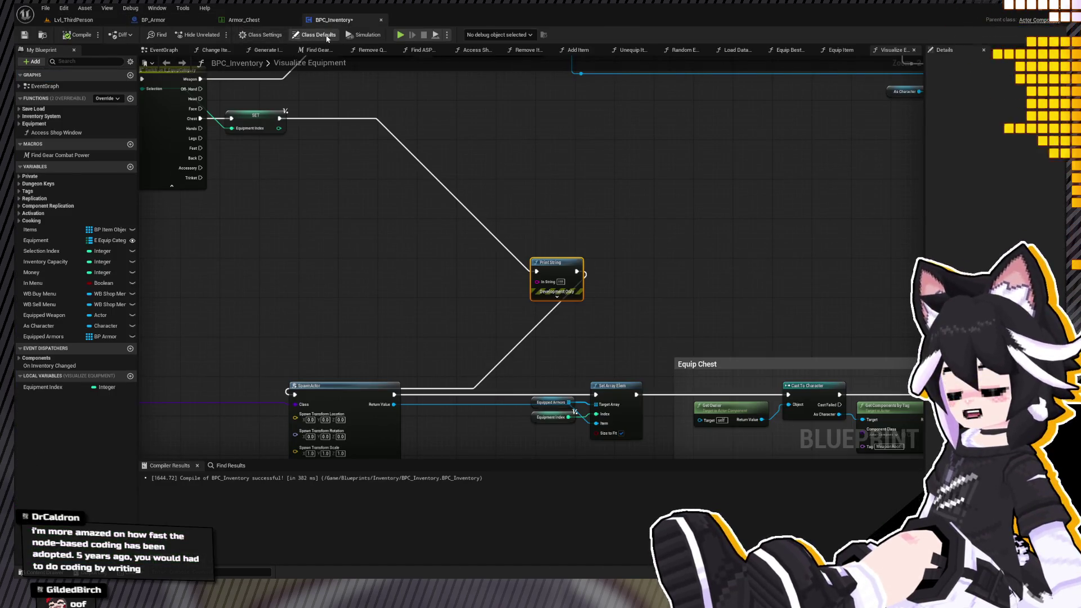
{"action": "left_click_drag", "start_coordinate": [290, 194], "coordinate": [558, 325]}
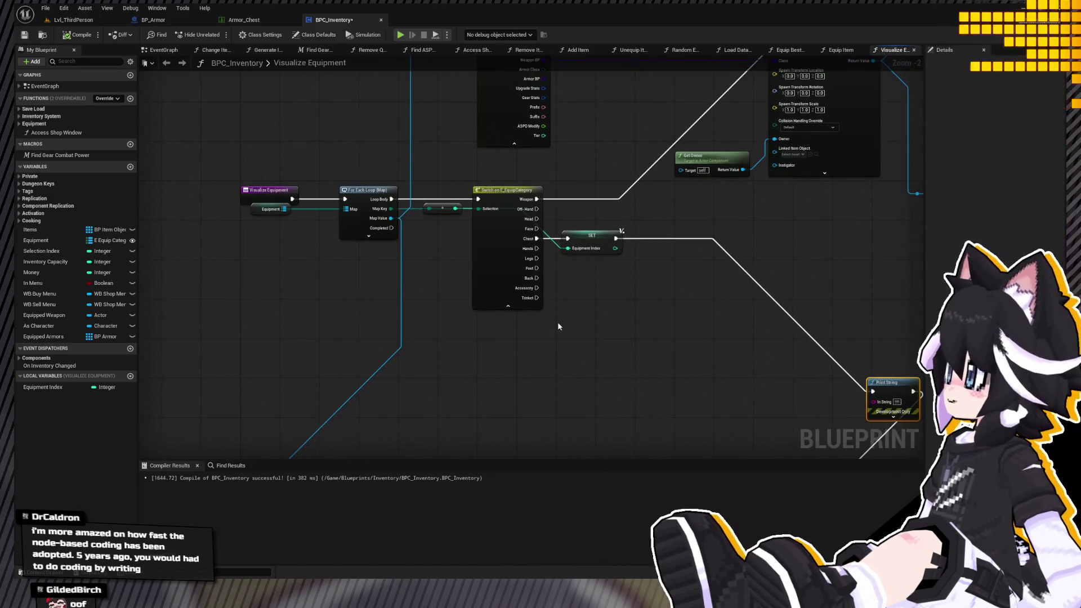
{"action": "left_click_drag", "start_coordinate": [445, 198], "coordinate": [264, 160]}
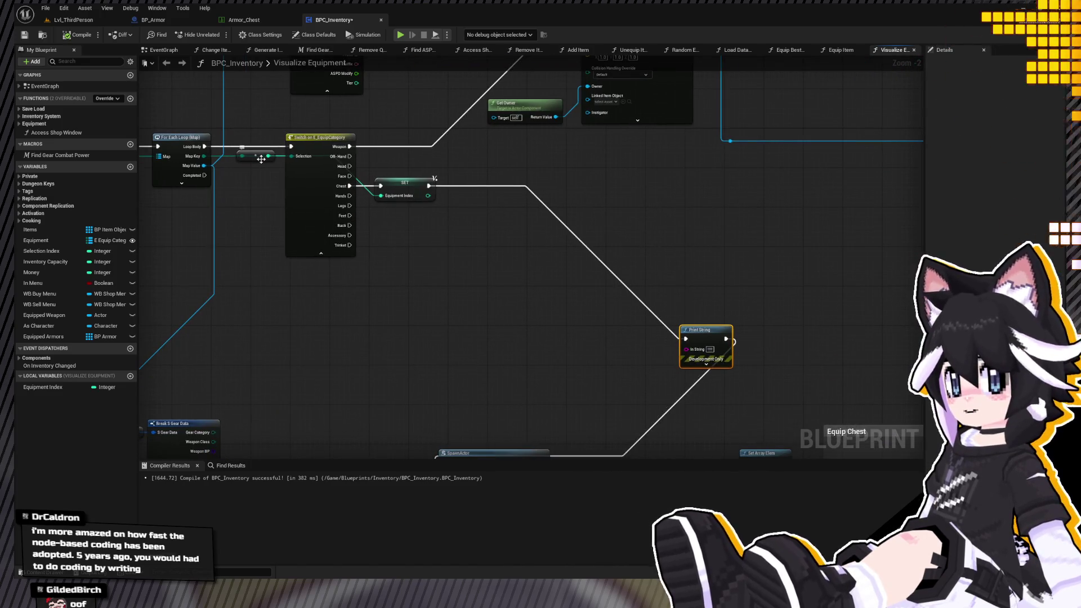
{"action": "left_click_drag", "start_coordinate": [391, 224], "coordinate": [278, 159]}
{"action": "scroll", "coordinate": [277, 159], "scroll_direction": "down", "scroll_amount": 2}
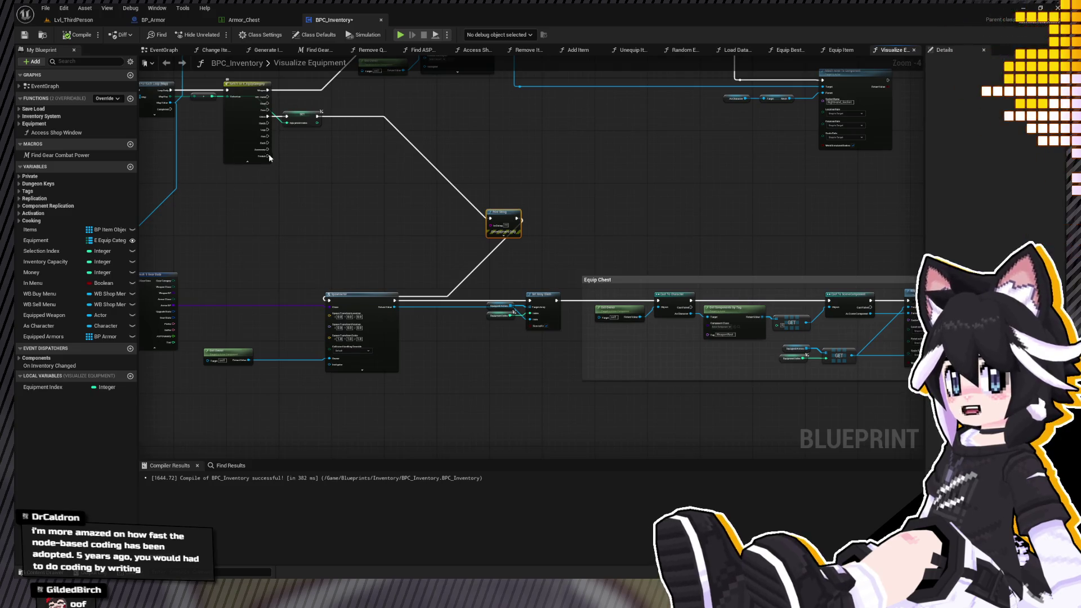
{"action": "scroll", "coordinate": [269, 157], "scroll_direction": "down", "scroll_amount": 1}
{"action": "left_click_drag", "start_coordinate": [358, 172], "coordinate": [386, 200]}
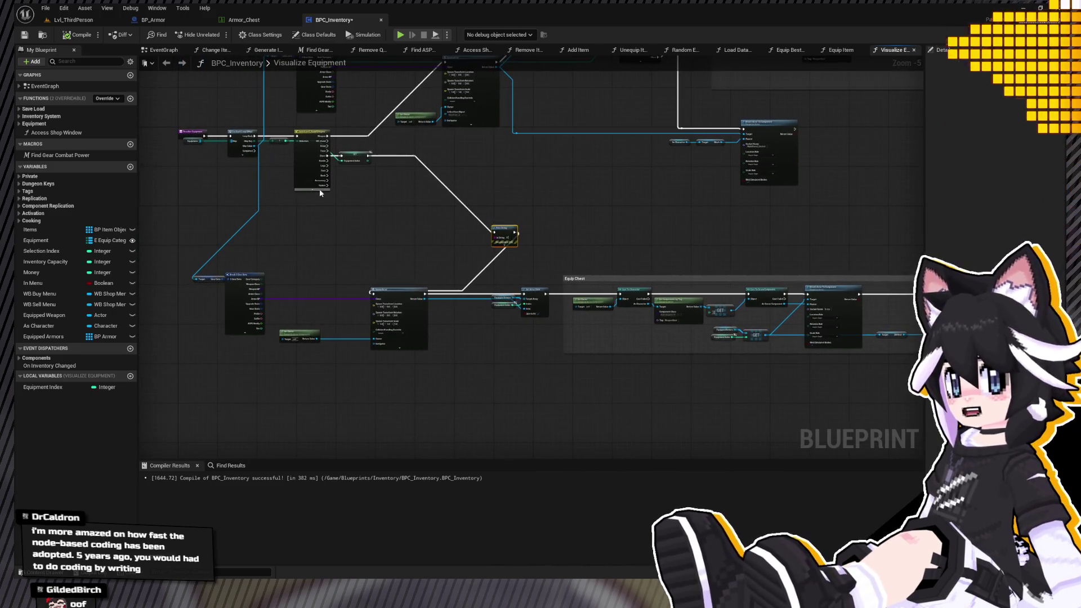
{"action": "scroll", "coordinate": [319, 188], "scroll_direction": "down", "scroll_amount": 2}
Box-select the whole graph, then open Equip Item from the Equipment functions list.
{"action": "mouse_move", "coordinate": [887, 128]}
{"action": "left_mouse_down"}
{"action": "mouse_move", "coordinate": [269, 389]}
{"action": "mouse_move", "coordinate": [230, 391]}
{"action": "mouse_move", "coordinate": [247, 396]}
{"action": "left_mouse_up"}
{"action": "left_click_drag", "start_coordinate": [218, 278], "coordinate": [316, 376]}
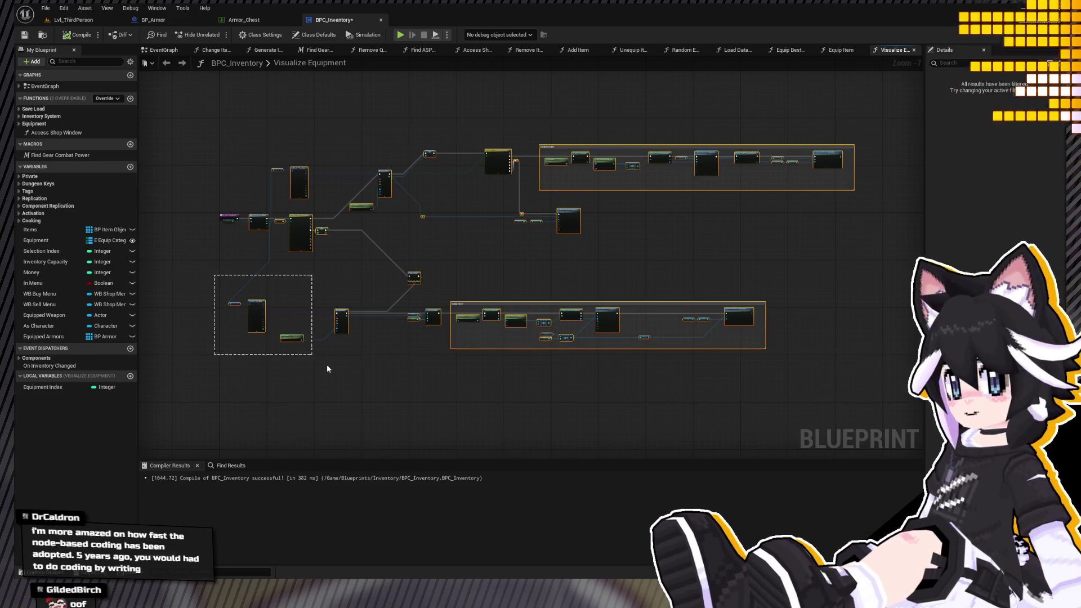
{"action": "scroll", "coordinate": [207, 195], "scroll_direction": "up", "scroll_amount": 3}
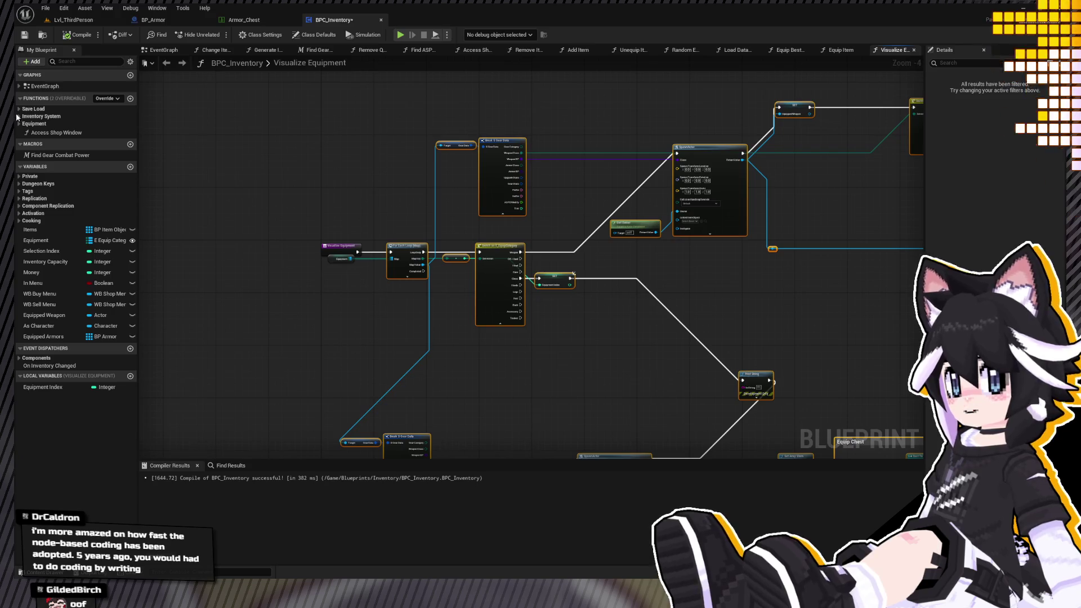
{"action": "left_click", "coordinate": [20, 124]}
{"action": "double_click", "coordinate": [69, 133]}
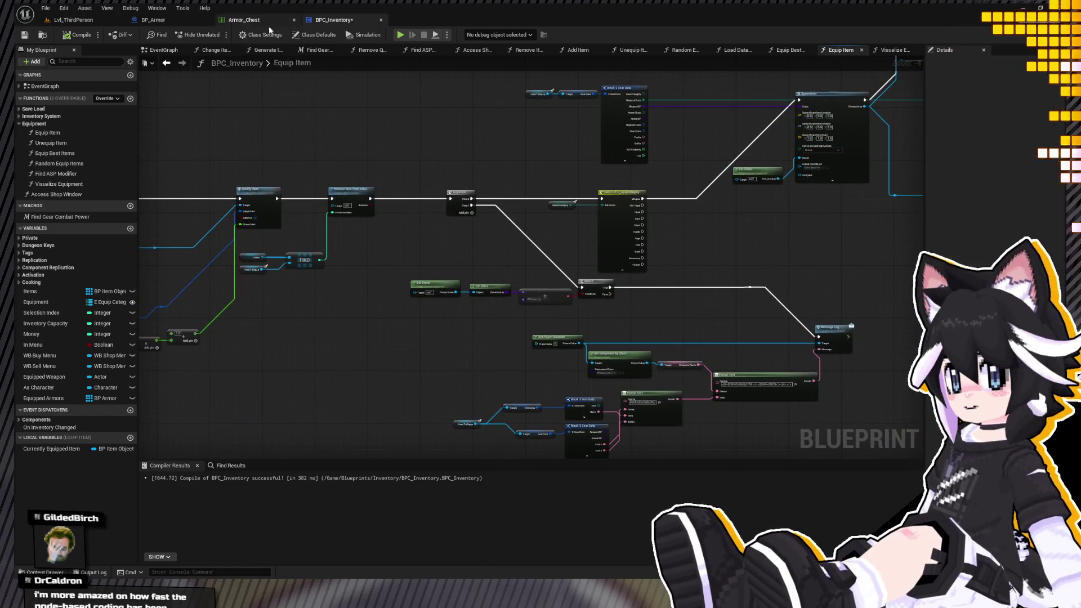
Shift the Visualize Equipment entry node left, then go back to Equip Item.
{"action": "double_click", "coordinate": [93, 185]}
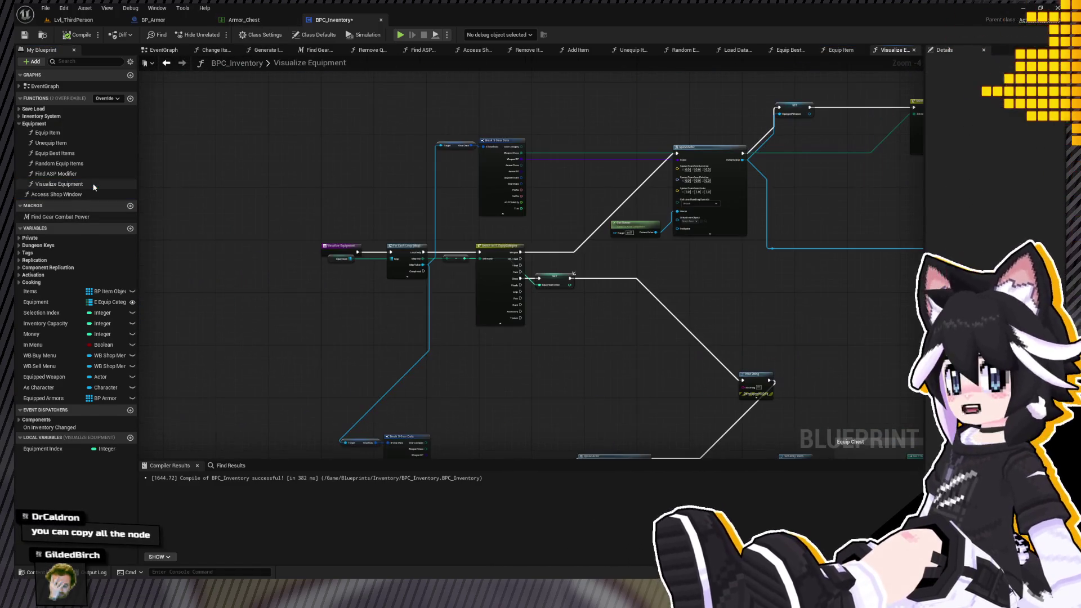
{"action": "left_click_drag", "start_coordinate": [323, 246], "coordinate": [213, 245]}
{"action": "double_click", "coordinate": [65, 133]}
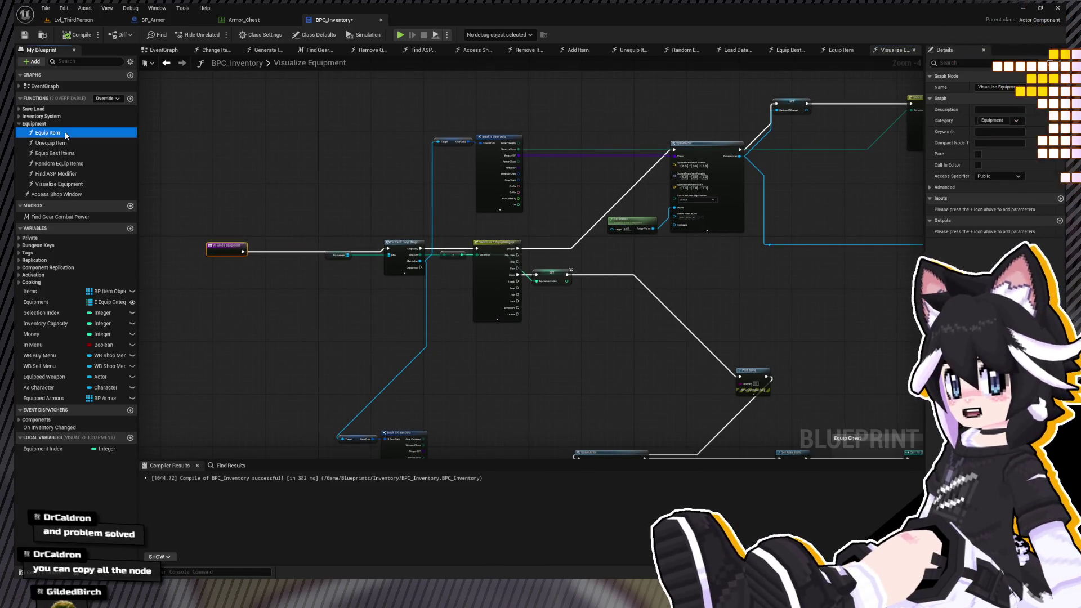
Select and cut the old equipment-spawning nodes out of Equip Item.
{"action": "mouse_move", "coordinate": [443, 213]}
{"action": "left_mouse_down"}
{"action": "mouse_move", "coordinate": [393, 188]}
{"action": "mouse_move", "coordinate": [472, 211]}
{"action": "mouse_move", "coordinate": [441, 248]}
{"action": "mouse_move", "coordinate": [312, 303]}
{"action": "left_mouse_up"}
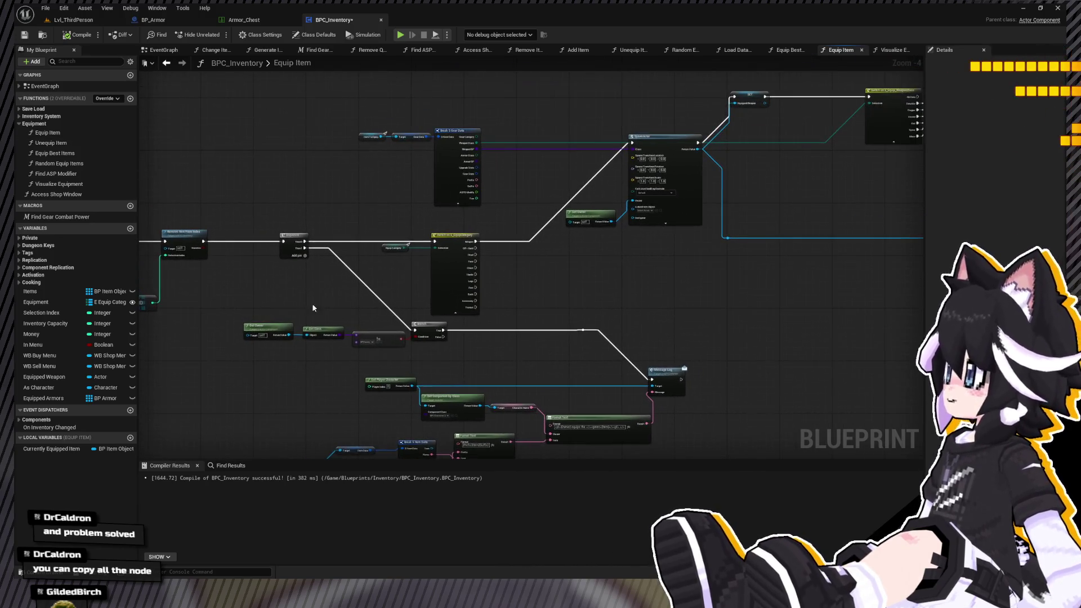
{"action": "scroll", "coordinate": [313, 307], "scroll_direction": "down", "scroll_amount": 1}
{"action": "key", "text": "ctrl+a"}
{"action": "mouse_move", "coordinate": [457, 231]}
{"action": "left_mouse_down"}
{"action": "mouse_move", "coordinate": [505, 263]}
{"action": "mouse_move", "coordinate": [800, 267]}
{"action": "left_mouse_up"}
{"action": "key", "text": "ctrl+x"}
Place a Visualize Equipment call in Equip Item, then open Lvl_ThirdPerson.
{"action": "left_click", "coordinate": [53, 185]}
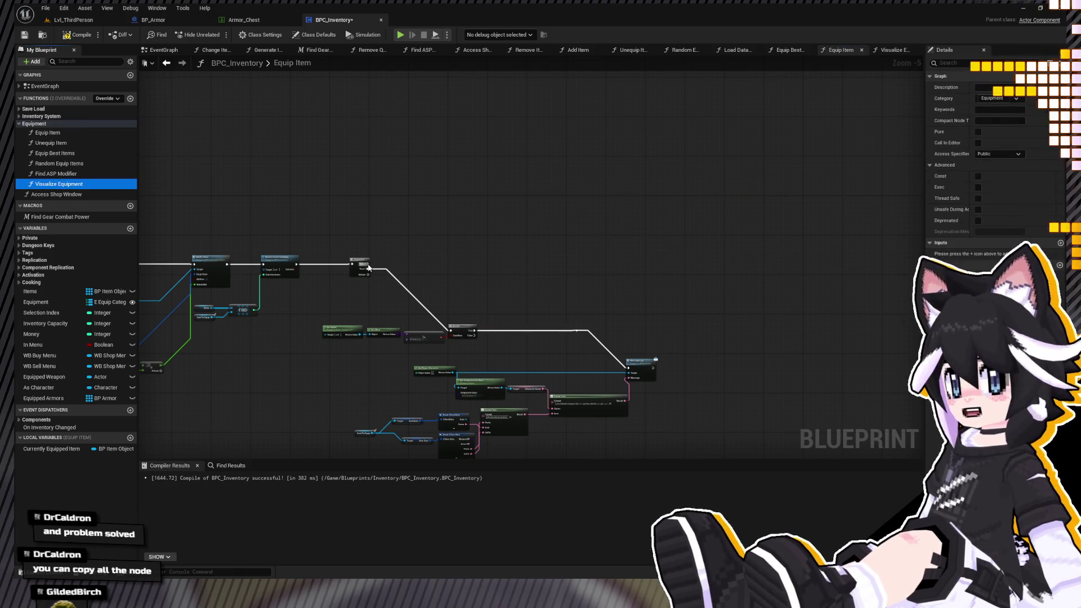
{"action": "scroll", "coordinate": [374, 265], "scroll_direction": "up", "scroll_amount": 3}
{"action": "left_click", "coordinate": [472, 262]}
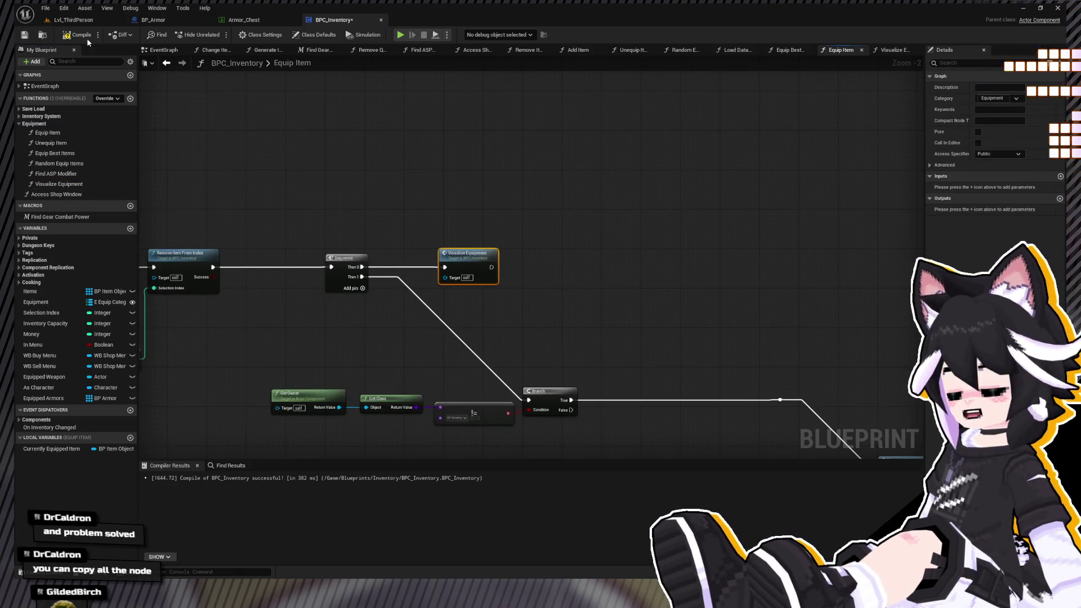
{"action": "left_click", "coordinate": [79, 19]}
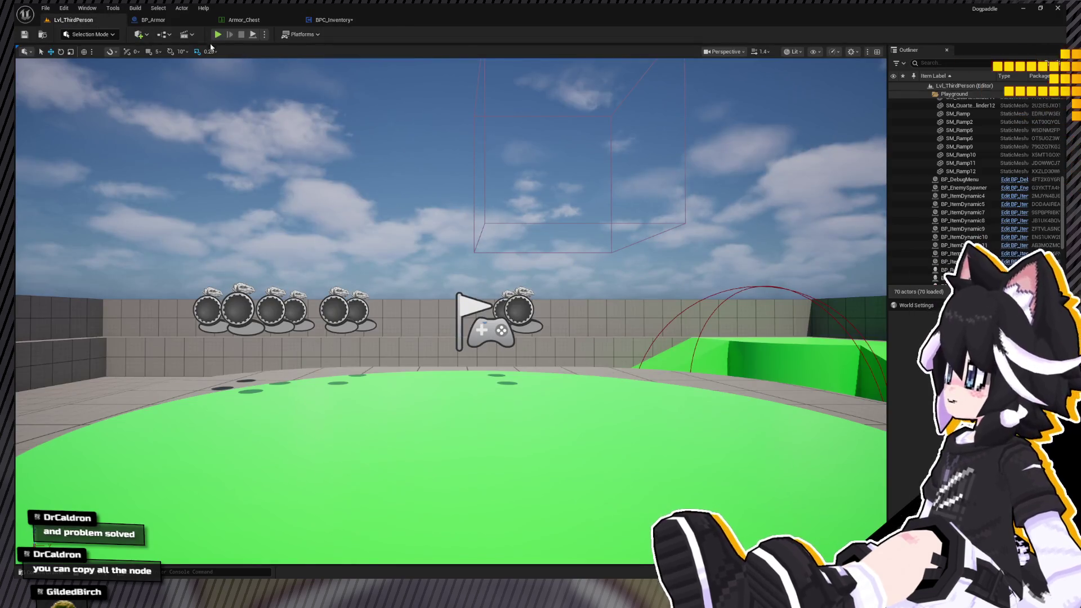
Start a play test and equip the Nimble Wood Sword from the inventory.
{"action": "key", "text": "alt+p"}
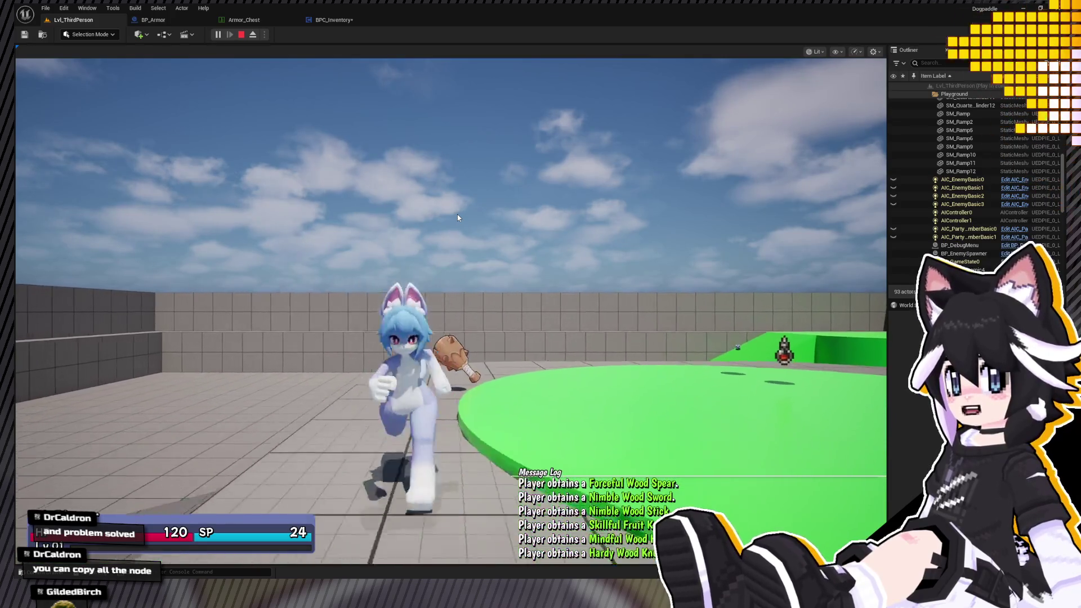
{"action": "key", "text": "Tab"}
{"action": "key", "text": "e"}
{"action": "key", "text": "Right"}
{"action": "key", "text": "Return"}
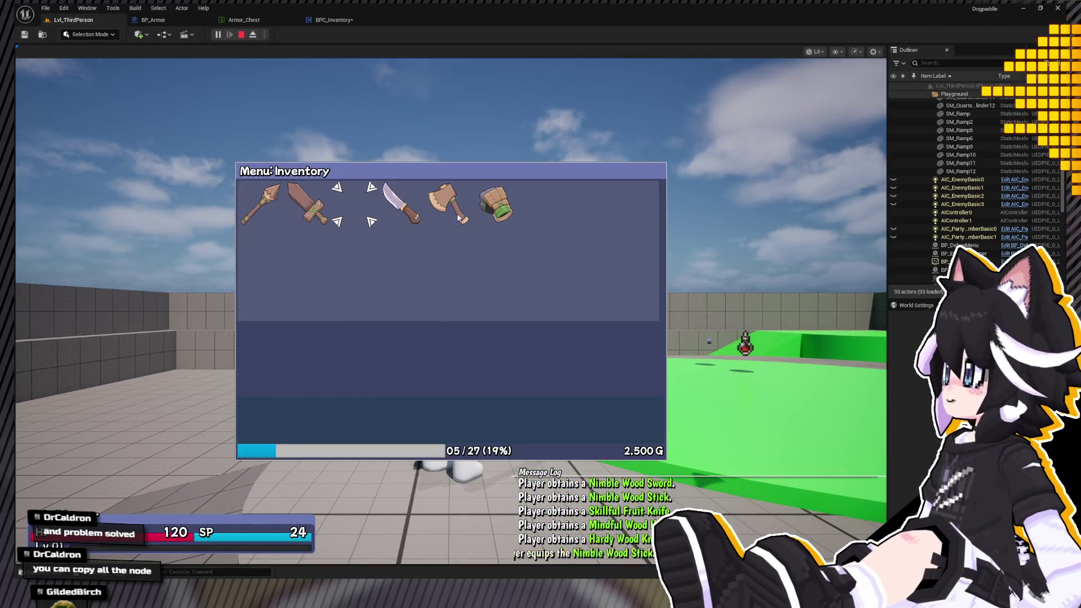
{"action": "key", "text": "Escape"}
{"action": "key", "text": "w"}
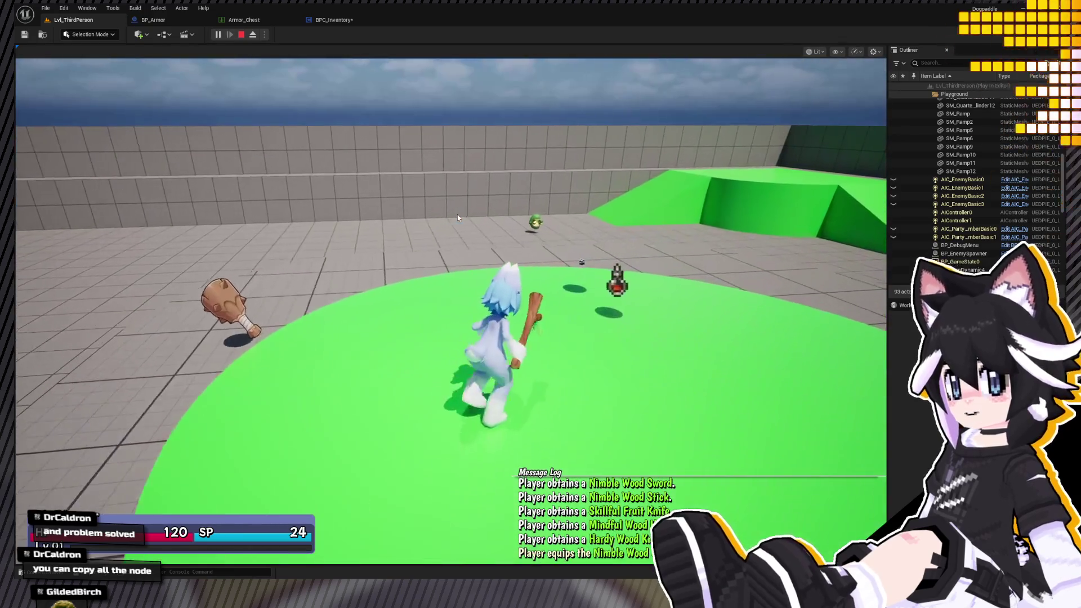
Pick up a nearby item and equip the Layered Undershirt, then run on.
{"action": "key", "text": "Tab"}
{"action": "key", "text": "e"}
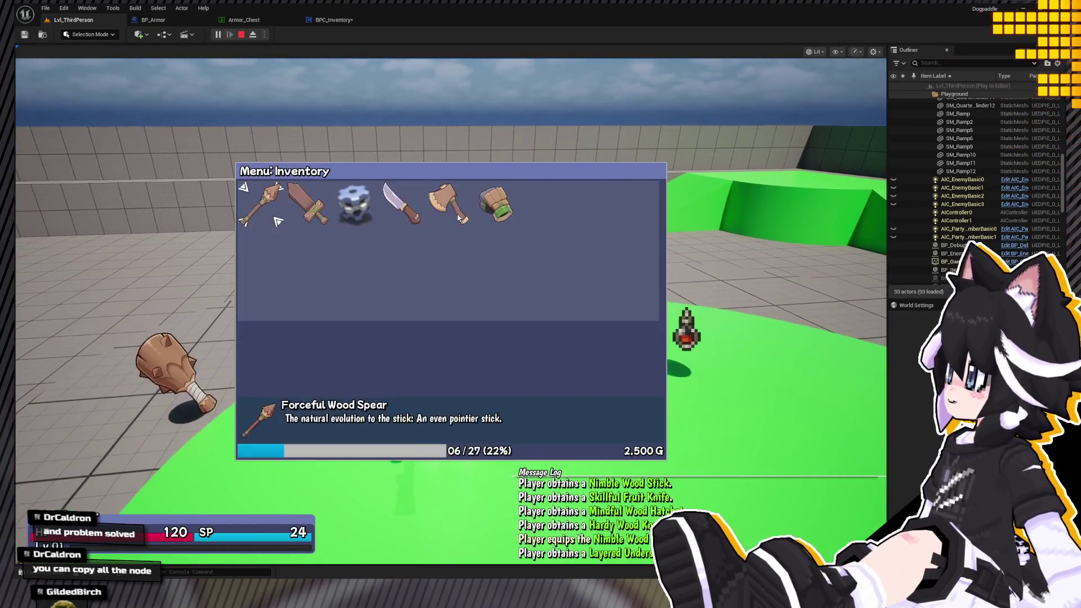
{"action": "key", "text": "Right"}
{"action": "key", "text": "Right"}
{"action": "key", "text": "Right"}
{"action": "key", "text": "Left"}
{"action": "key", "text": "Return"}
{"action": "key", "text": "Return"}
{"action": "key", "text": "Escape"}
{"action": "key", "text": "w"}
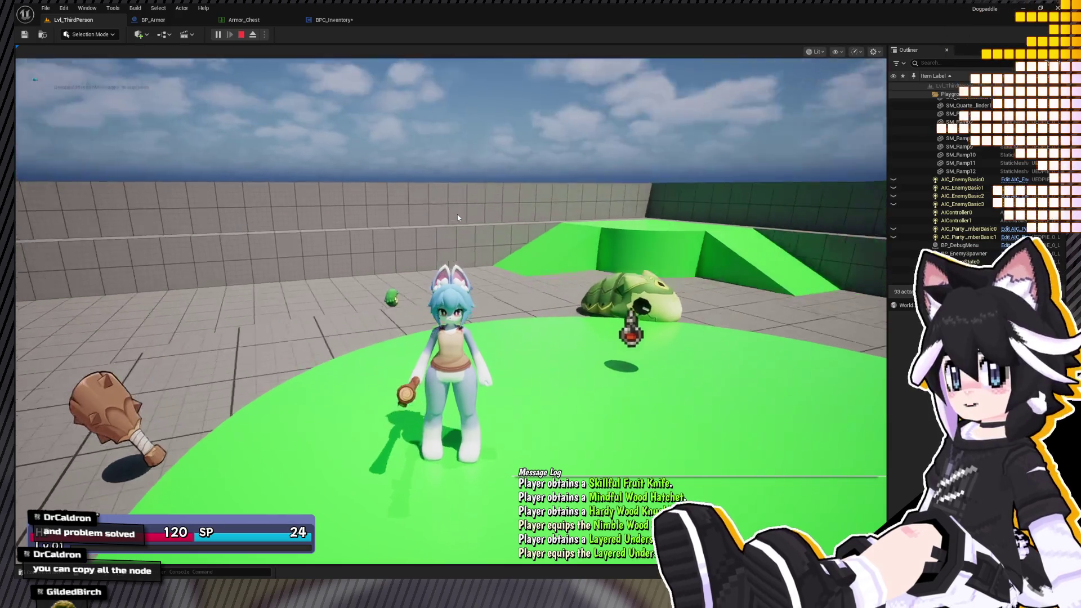
{"action": "key", "text": "w"}
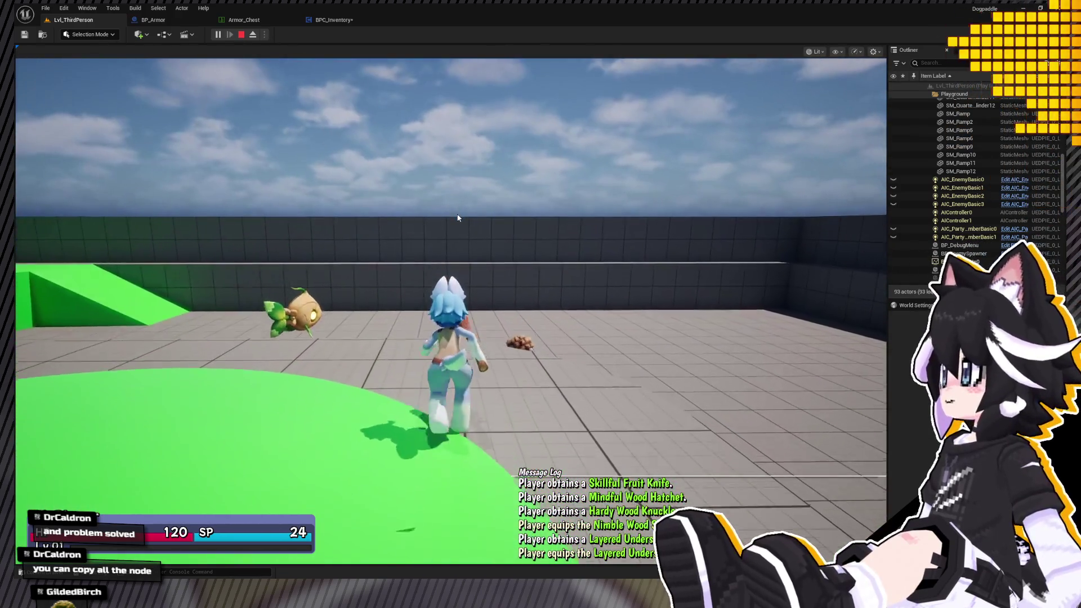
Browse the inventory, quests and equipment menus, then run up onto the green circular platform.
{"action": "key", "text": "i"}
{"action": "key", "text": "e"}
{"action": "key", "text": "e"}
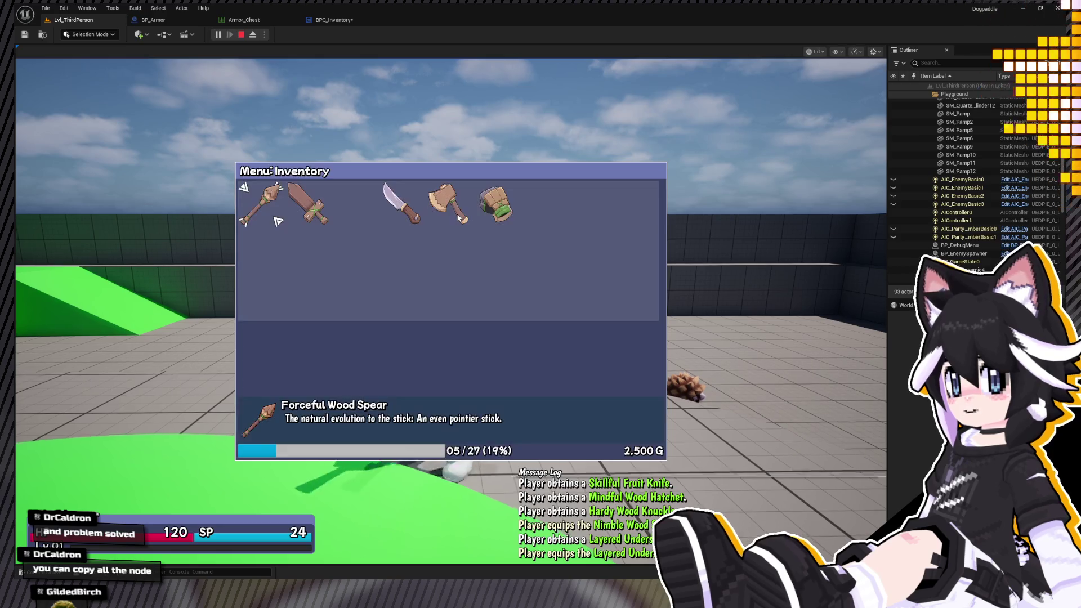
{"action": "key", "text": "e"}
{"action": "key", "text": "Escape"}
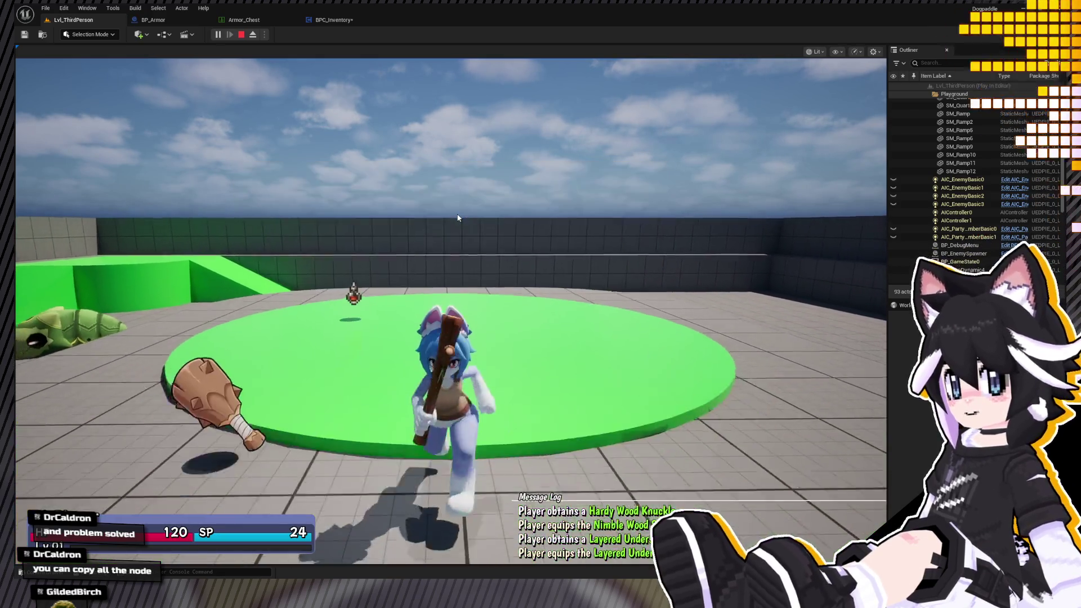
{"action": "key", "text": "a"}
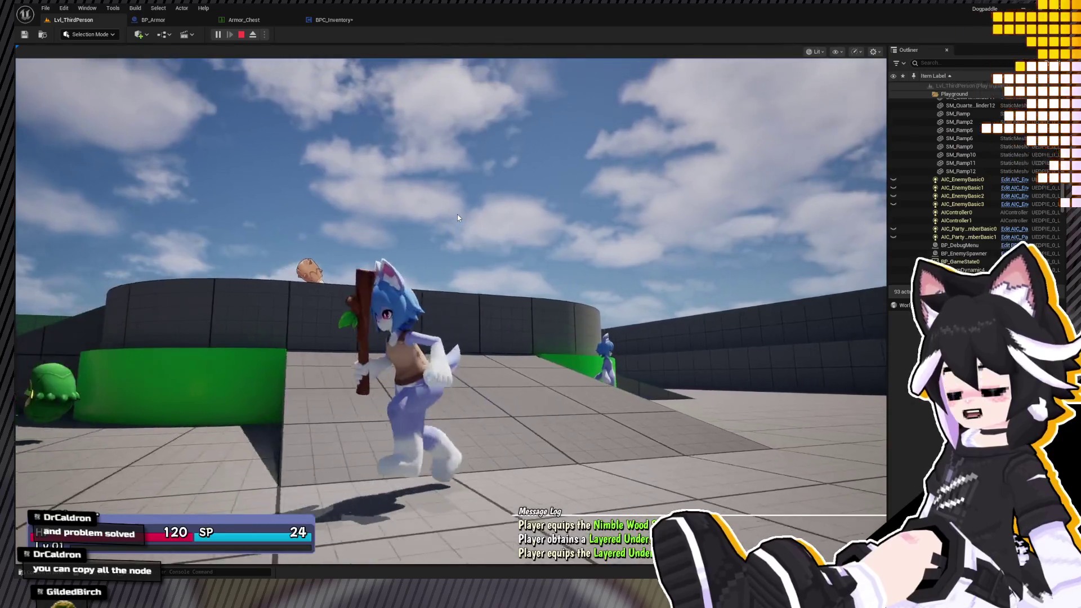
{"action": "key", "text": "a"}
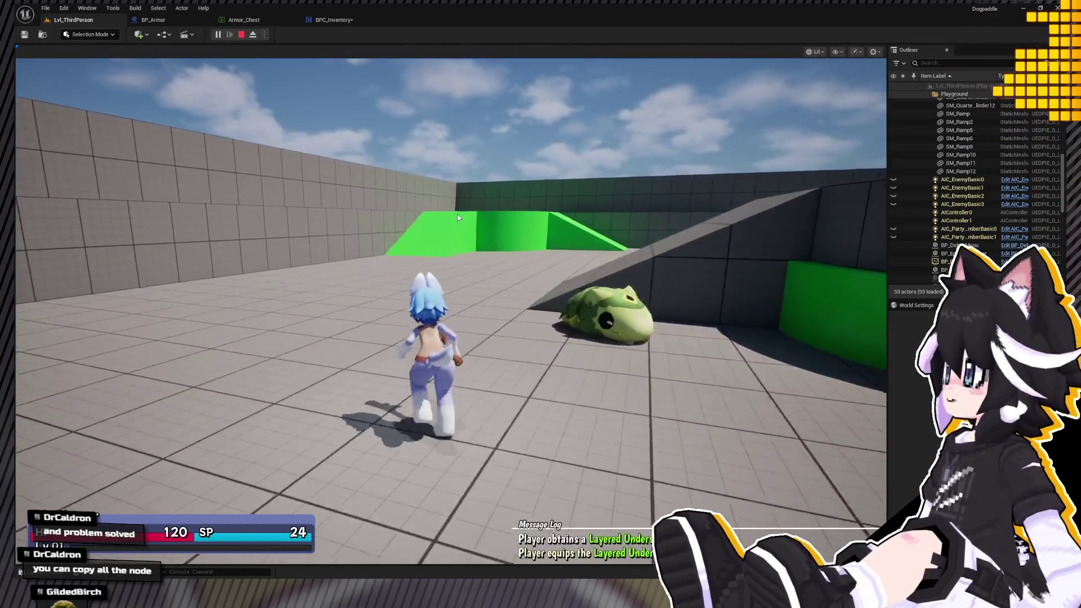
{"action": "key", "text": "a"}
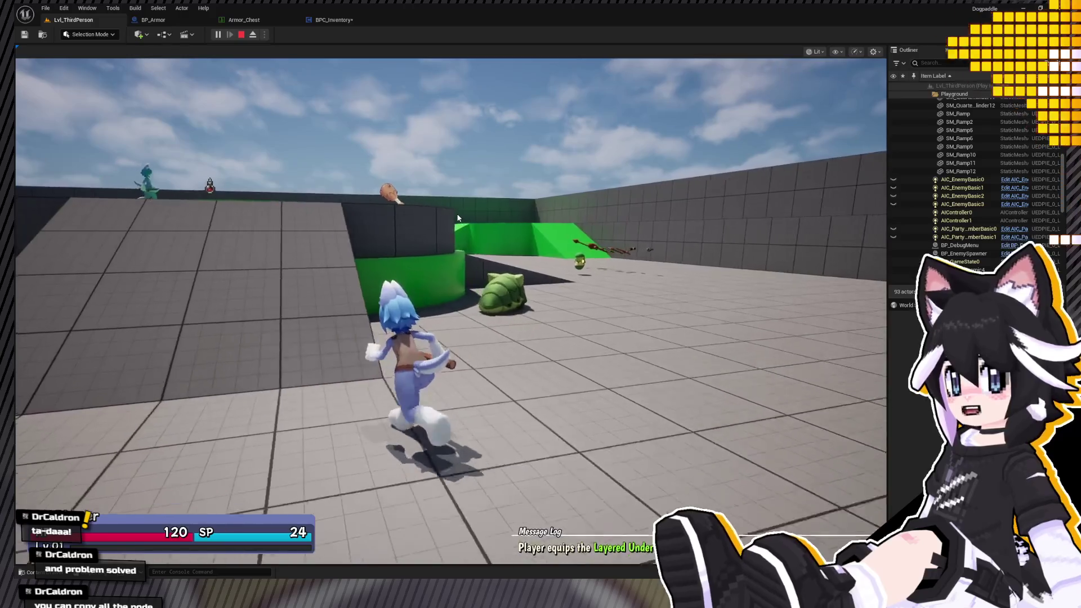
{"action": "key", "text": "w"}
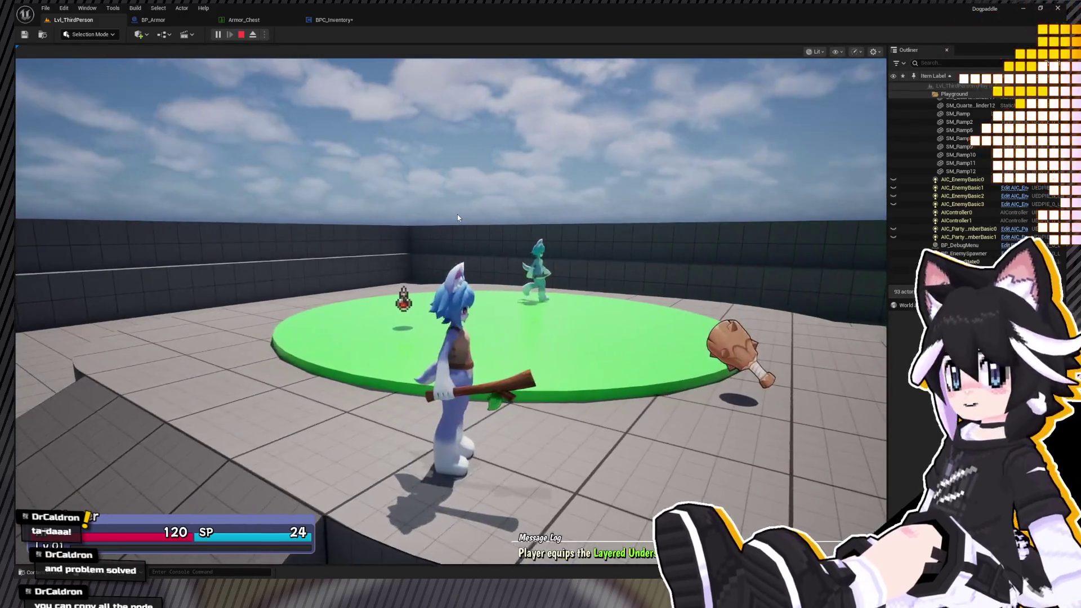
Run the character around the playground, up the ramp and toward the green platform.
{"action": "key", "text": "a"}
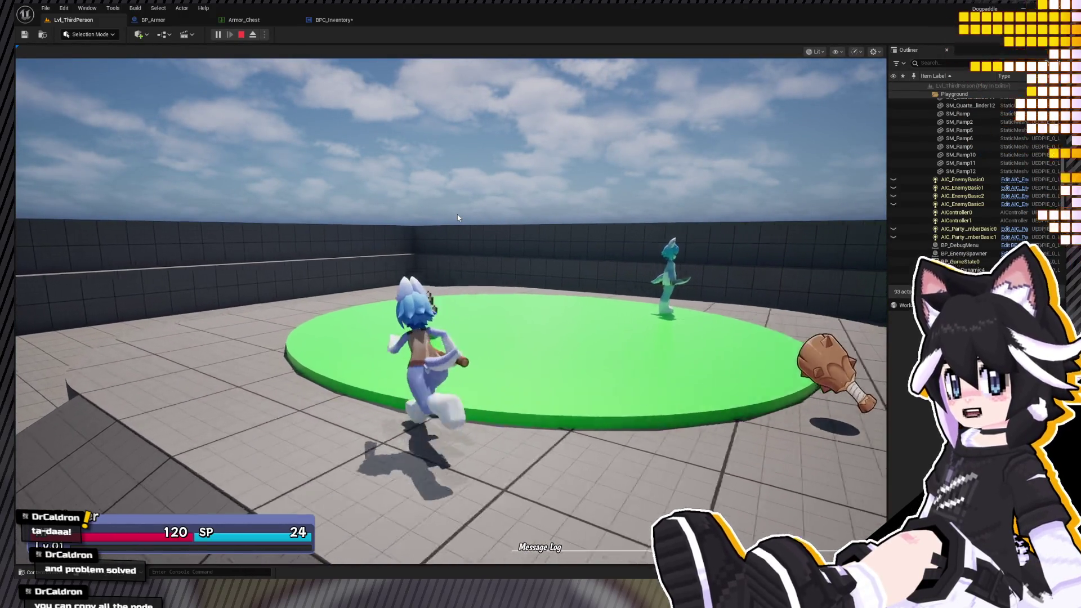
{"action": "key", "text": "s"}
{"action": "key", "text": "w"}
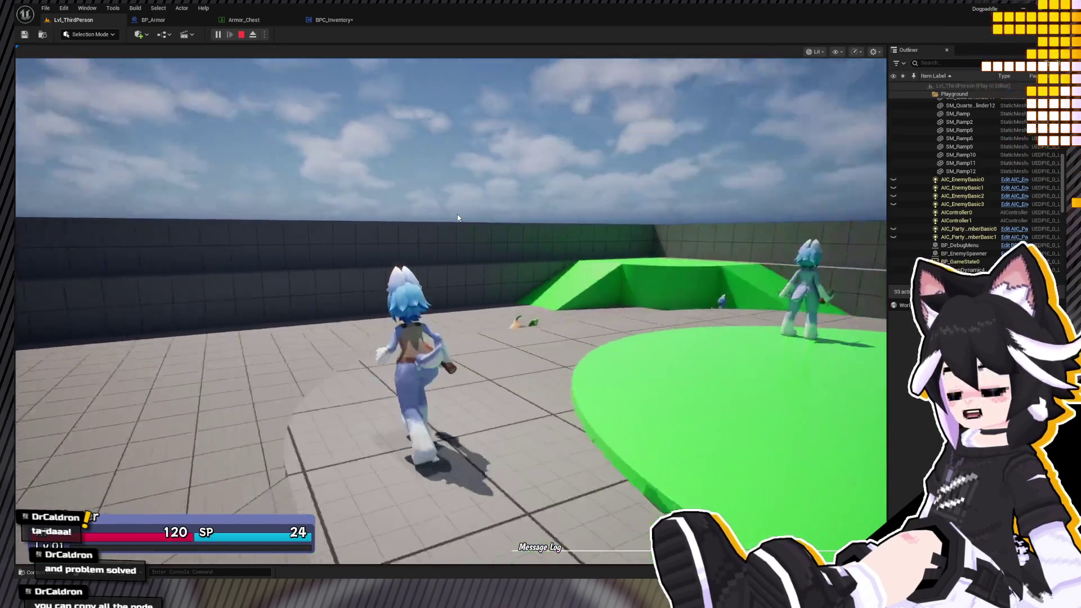
{"action": "key", "text": "s"}
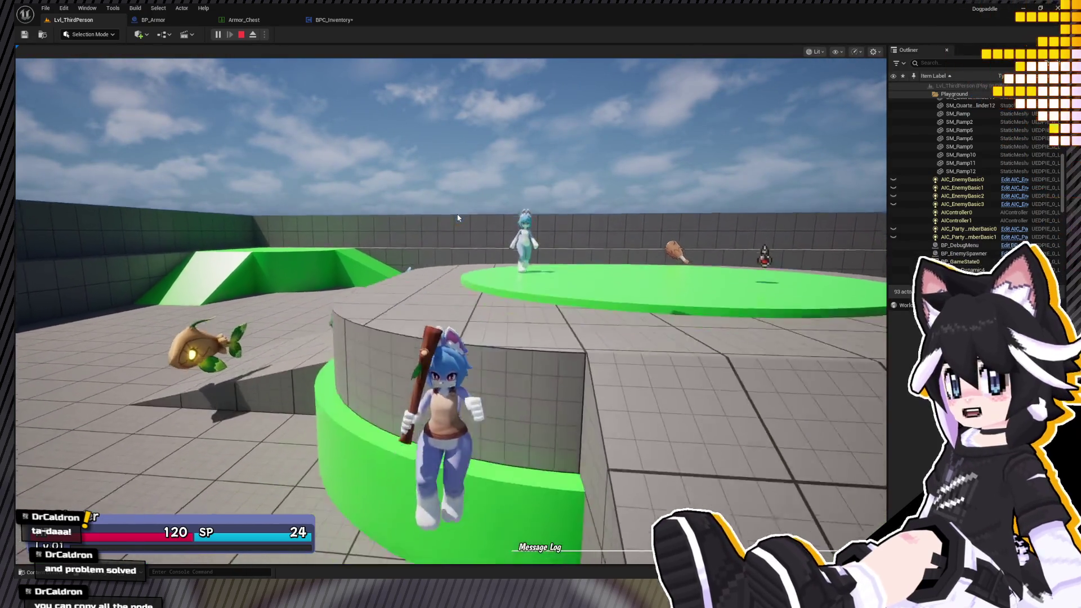
{"action": "key", "text": "s"}
{"action": "key", "text": "w"}
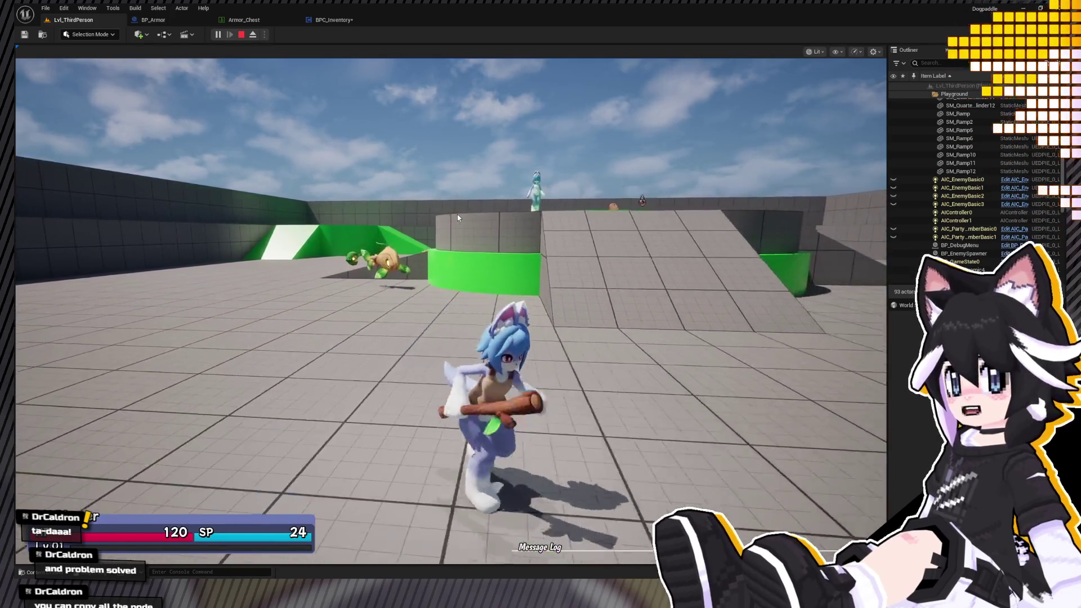
{"action": "key", "text": "w"}
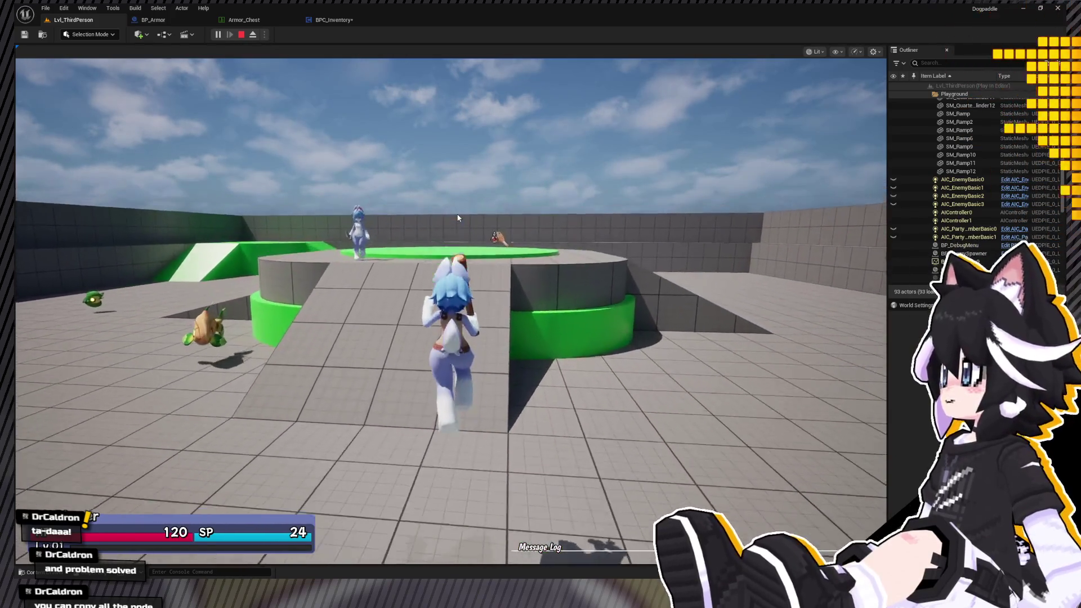
{"action": "key", "text": "w"}
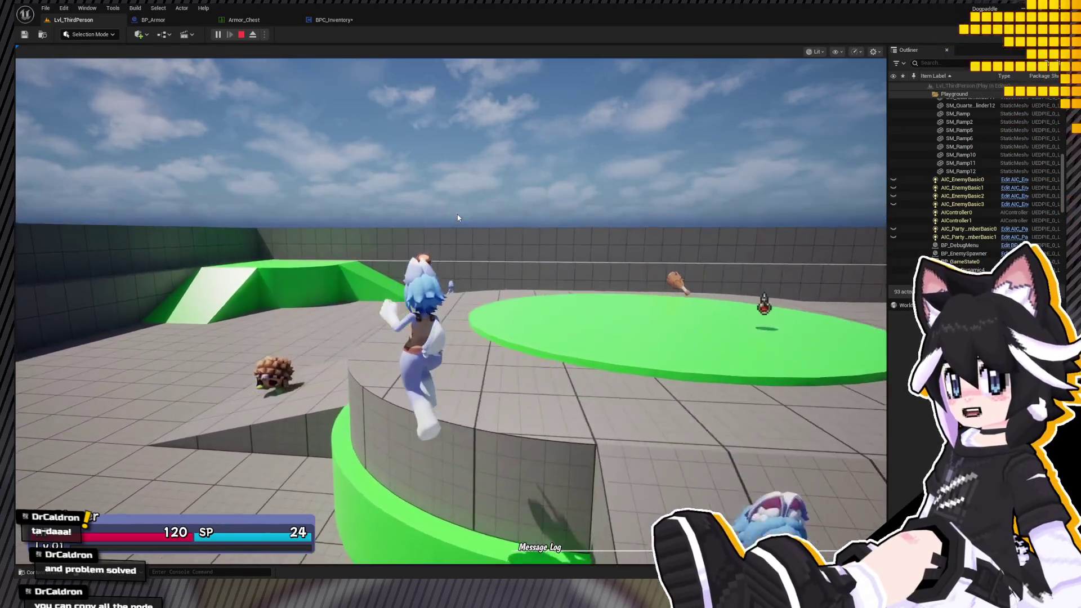
{"action": "key", "text": "w"}
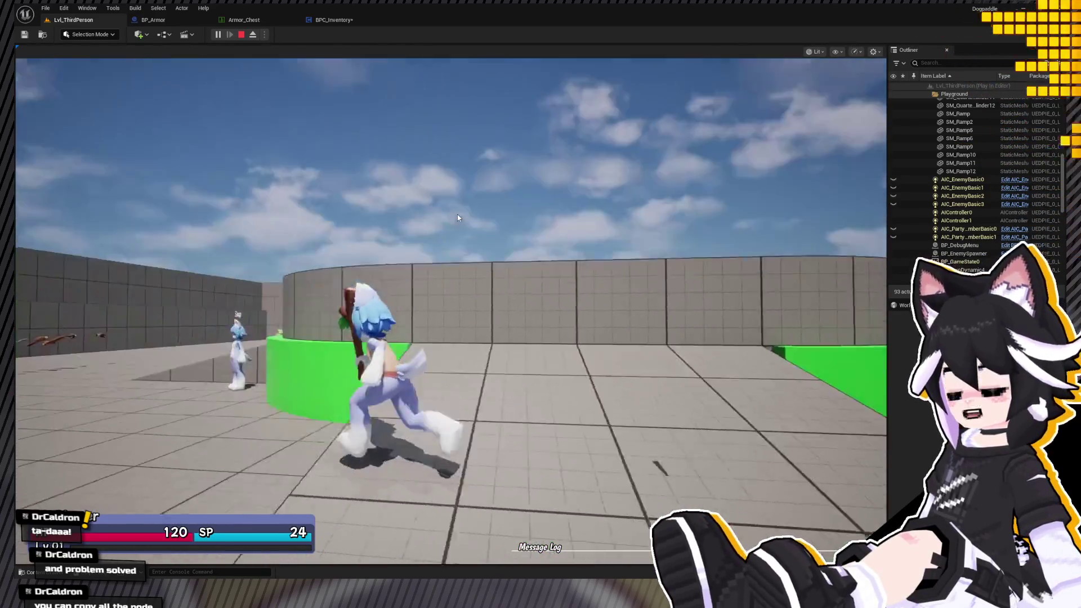
{"action": "key", "text": "w"}
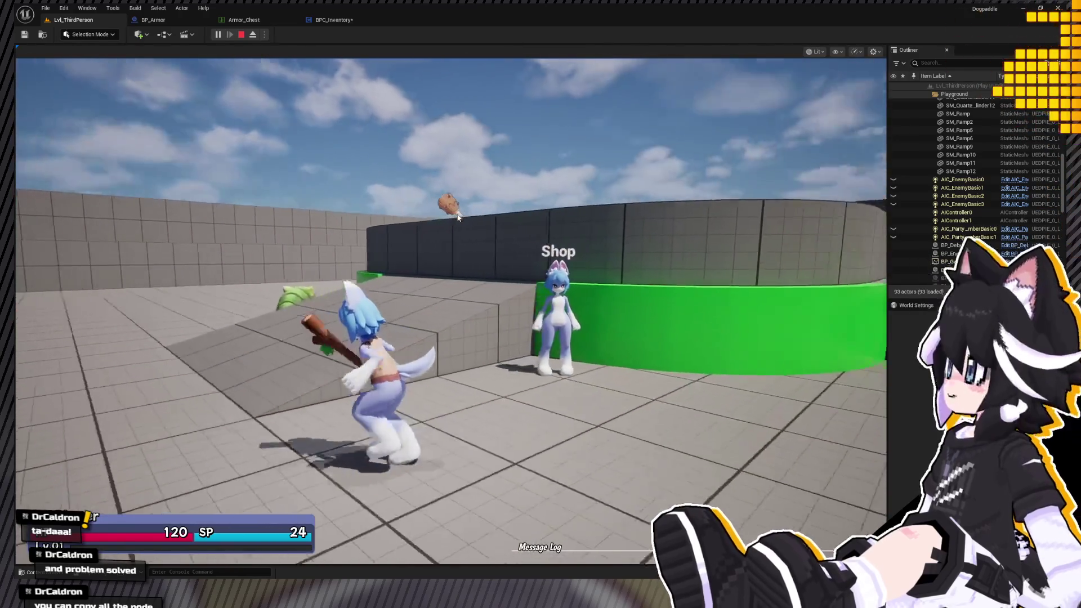
{"action": "key", "text": "w"}
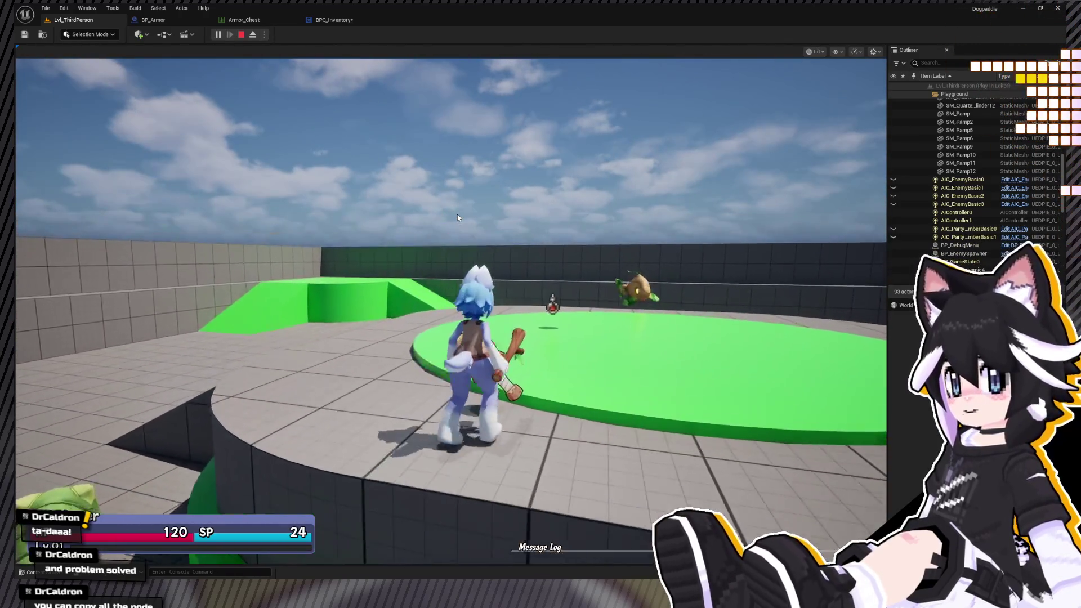
Page through the in-game menus to the inventory and check the equipped club.
{"action": "key", "text": "i"}
{"action": "key", "text": "q"}
{"action": "key", "text": "e"}
{"action": "key", "text": "e"}
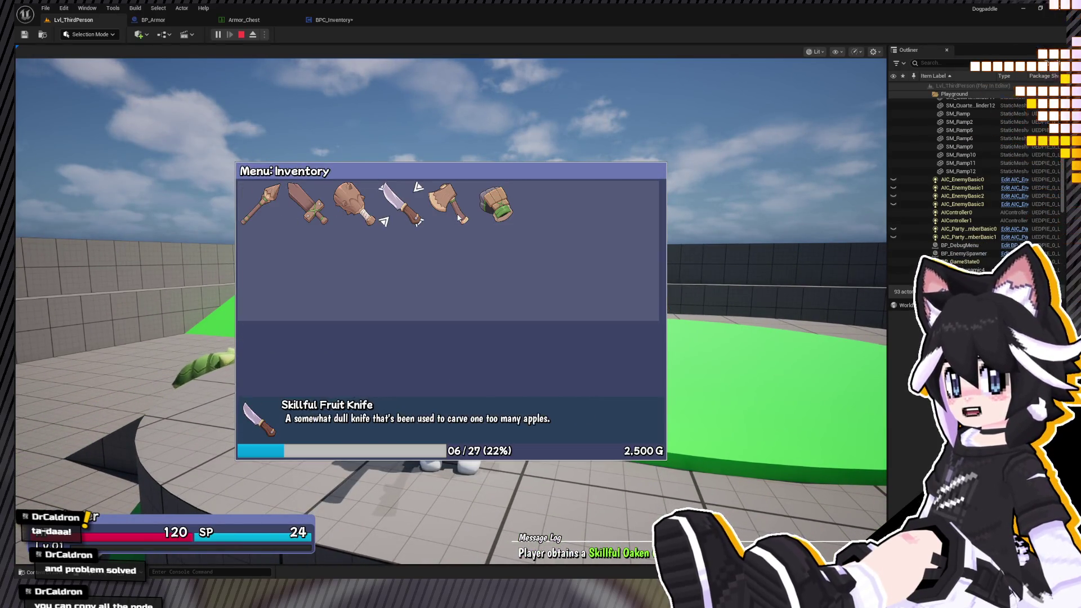
{"action": "key", "text": "Escape"}
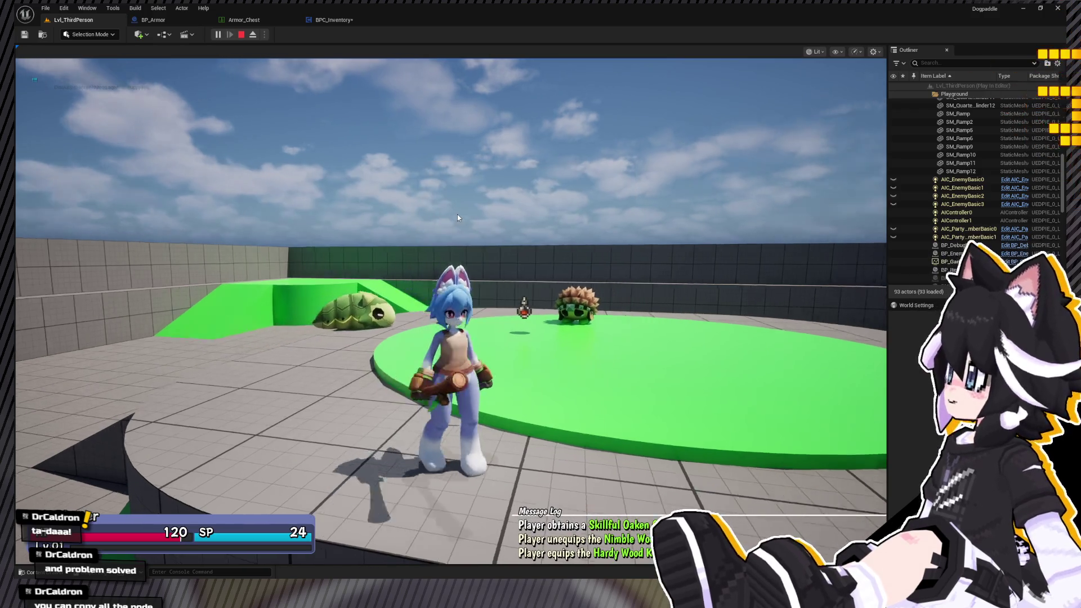
{"action": "key", "text": "i"}
{"action": "key", "text": "e"}
{"action": "key", "text": "q"}
{"action": "key", "text": "Escape"}
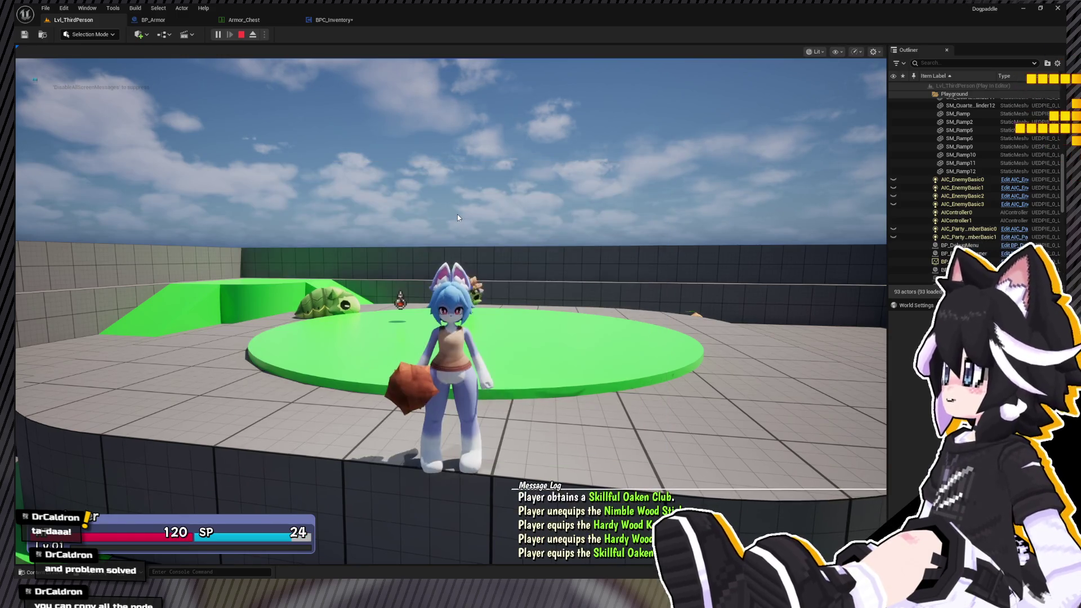
Equip the Skillful Fruit Knife from the inventory and view it in hand.
{"action": "key", "text": "k"}
{"action": "key", "text": "q"}
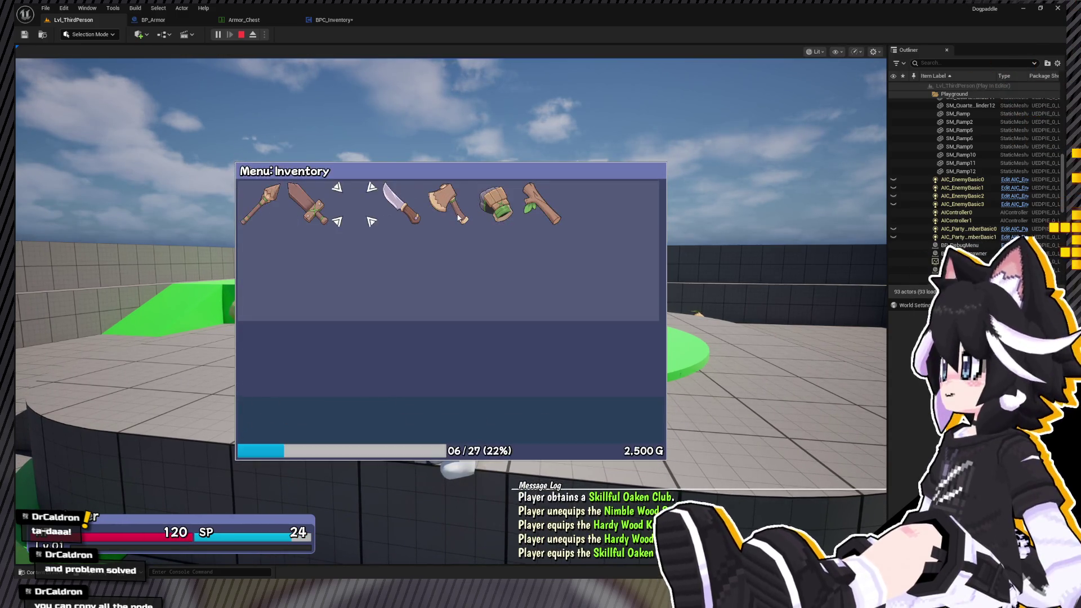
{"action": "key", "text": "Escape"}
{"action": "key", "text": "i"}
{"action": "key", "text": "e"}
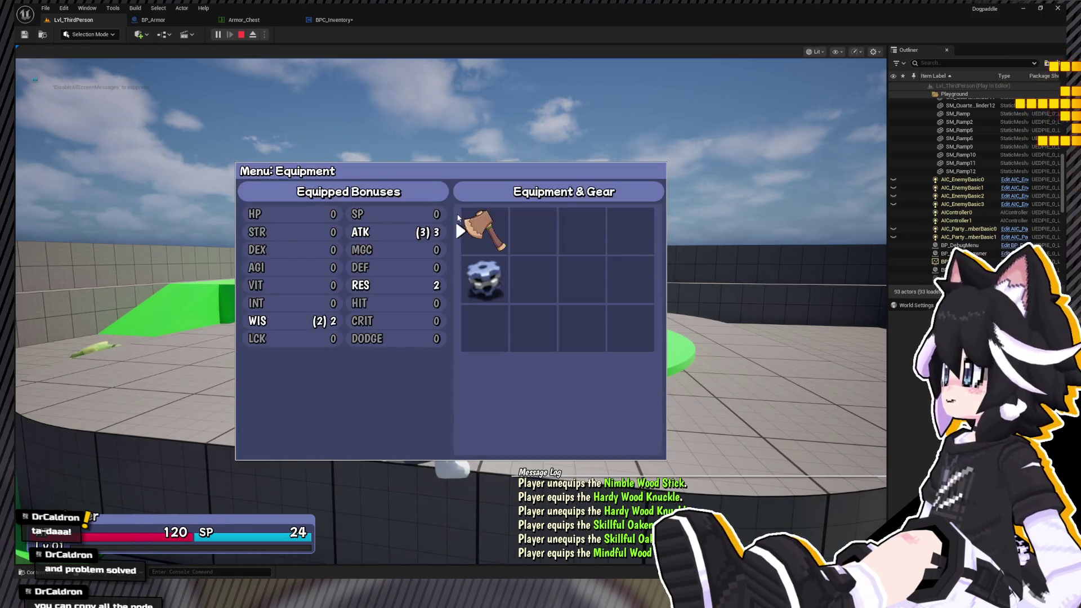
{"action": "key", "text": "q"}
{"action": "key", "text": "Right"}
{"action": "key", "text": "Right"}
{"action": "key", "text": "Return"}
{"action": "key", "text": "Return"}
{"action": "key", "text": "Escape"}
Equip the Forceful Wood Spear and view it on the character.
{"action": "key", "text": "i"}
{"action": "key", "text": "Escape"}
{"action": "key", "text": "i"}
{"action": "key", "text": "Escape"}
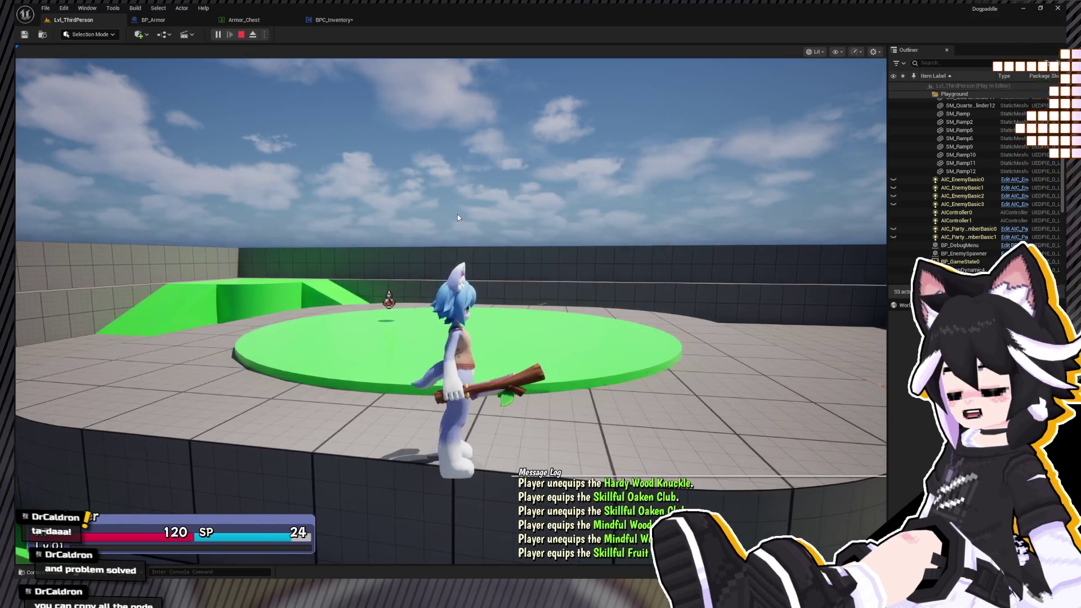
{"action": "key", "text": "i"}
{"action": "key", "text": "Left"}
{"action": "key", "text": "Left"}
{"action": "key", "text": "Return"}
{"action": "key", "text": "Return"}
{"action": "key", "text": "Escape"}
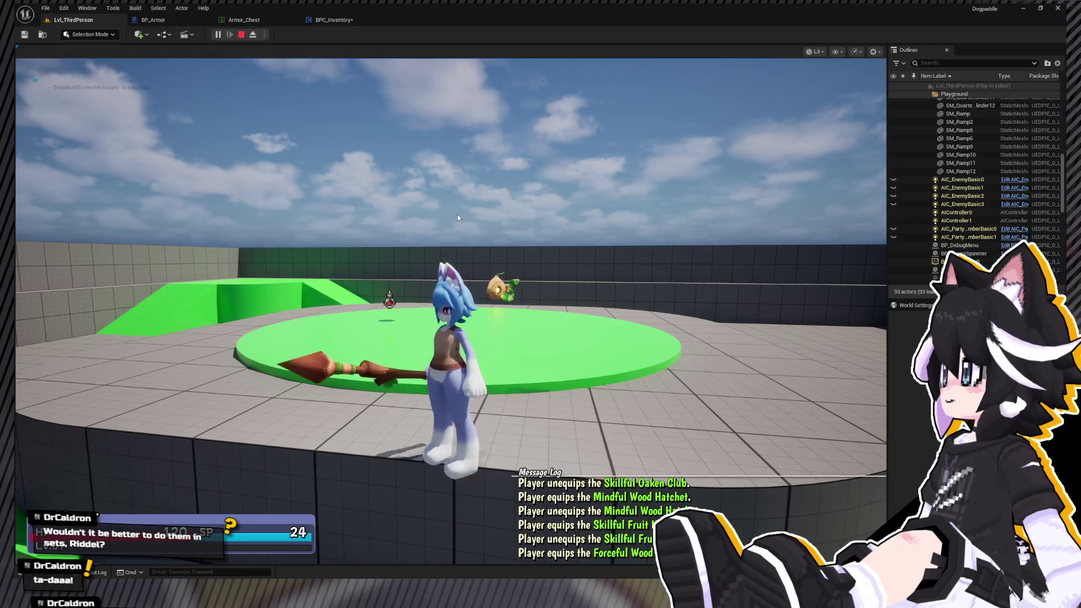
Equip the Hardy Wood Knuckle and view it on the character.
{"action": "key", "text": "i"}
{"action": "key", "text": "e"}
{"action": "key", "text": "i"}
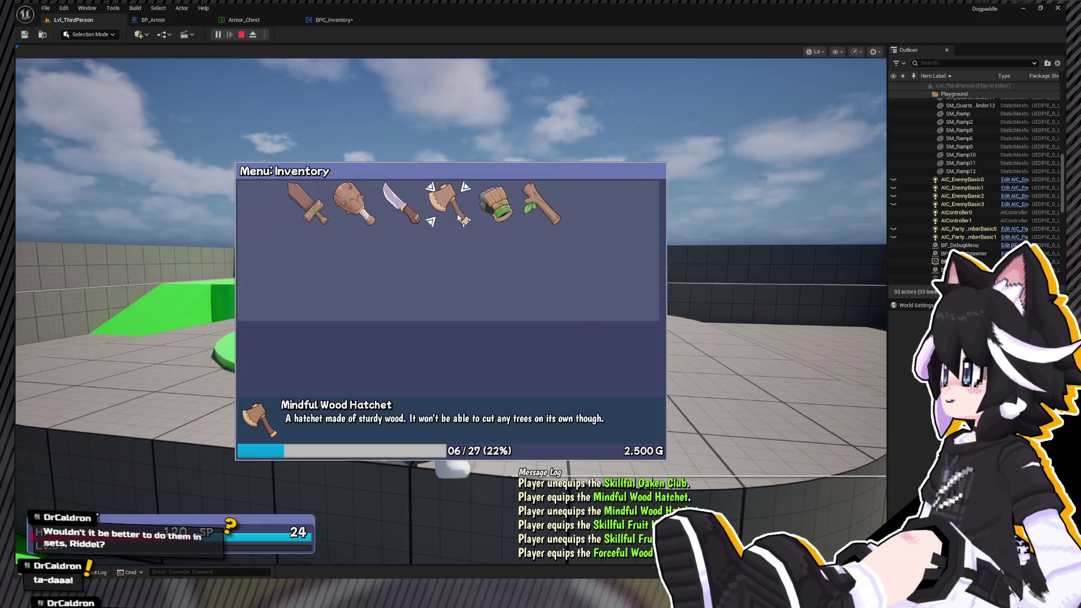
{"action": "key", "text": "Right"}
{"action": "key", "text": "Right"}
{"action": "key", "text": "Return"}
{"action": "key", "text": "Return"}
{"action": "key", "text": "Escape"}
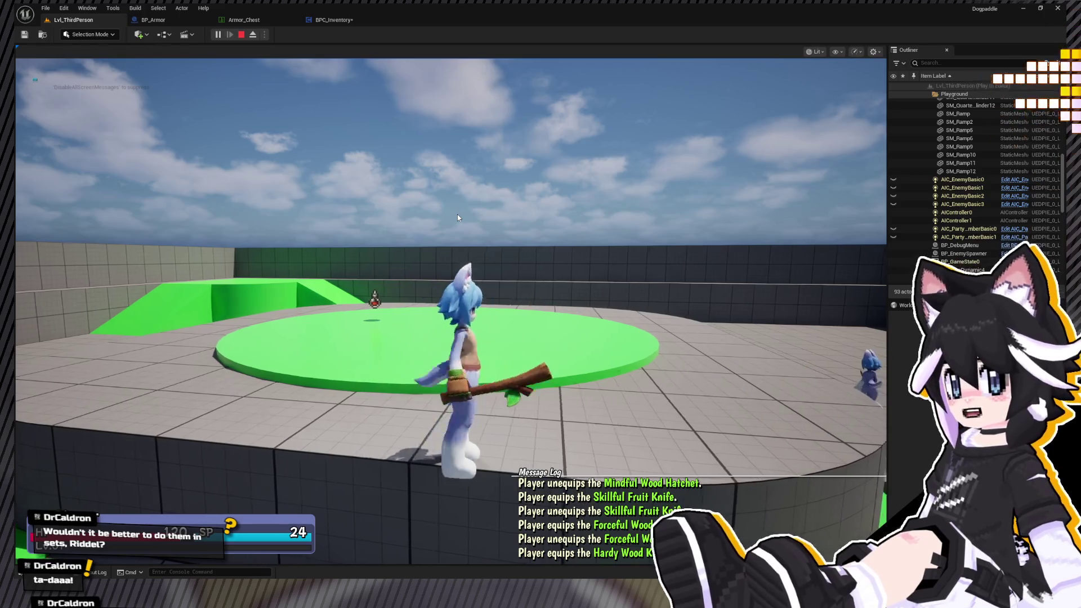
Equip the Mindful Wood Hatchet from the inventory.
{"action": "key", "text": "i"}
{"action": "key", "text": "Right"}
{"action": "key", "text": "Right"}
{"action": "key", "text": "Escape"}
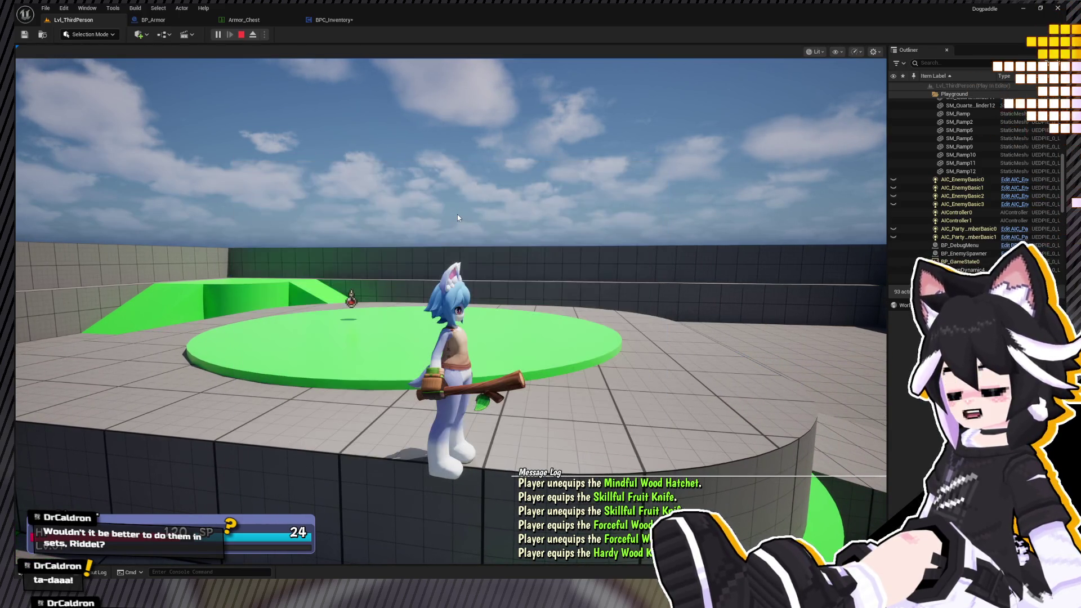
{"action": "key", "text": "i"}
{"action": "key", "text": "Right"}
{"action": "key", "text": "Right"}
{"action": "key", "text": "Right"}
{"action": "key", "text": "Return"}
{"action": "key", "text": "Return"}
{"action": "key", "text": "Escape"}
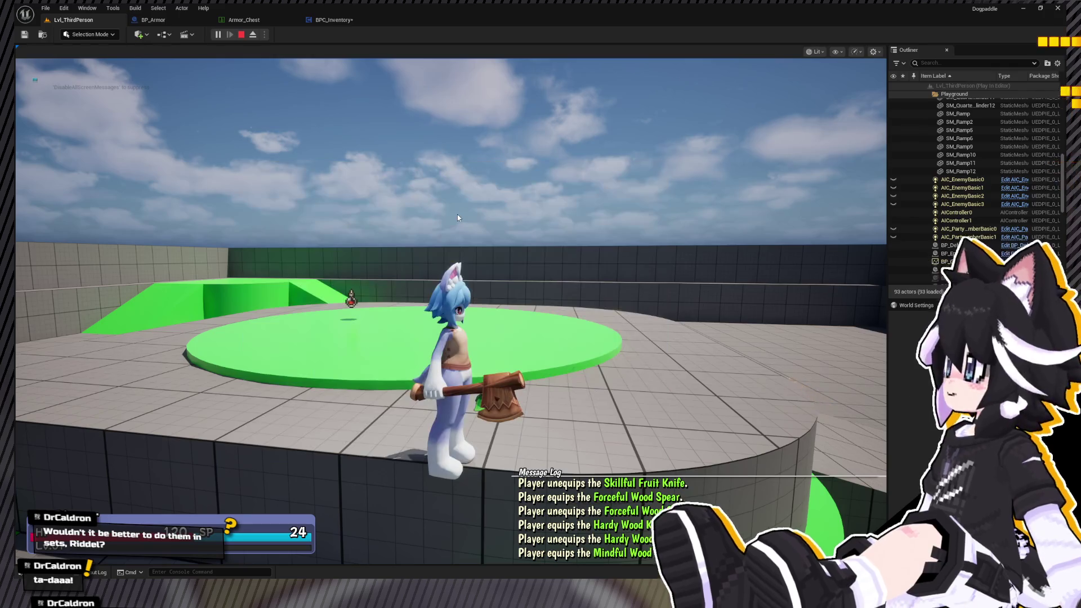
Equip the Skillful Oaken Club and run with it.
{"action": "key", "text": "i"}
{"action": "key", "text": "Right"}
{"action": "key", "text": "Right"}
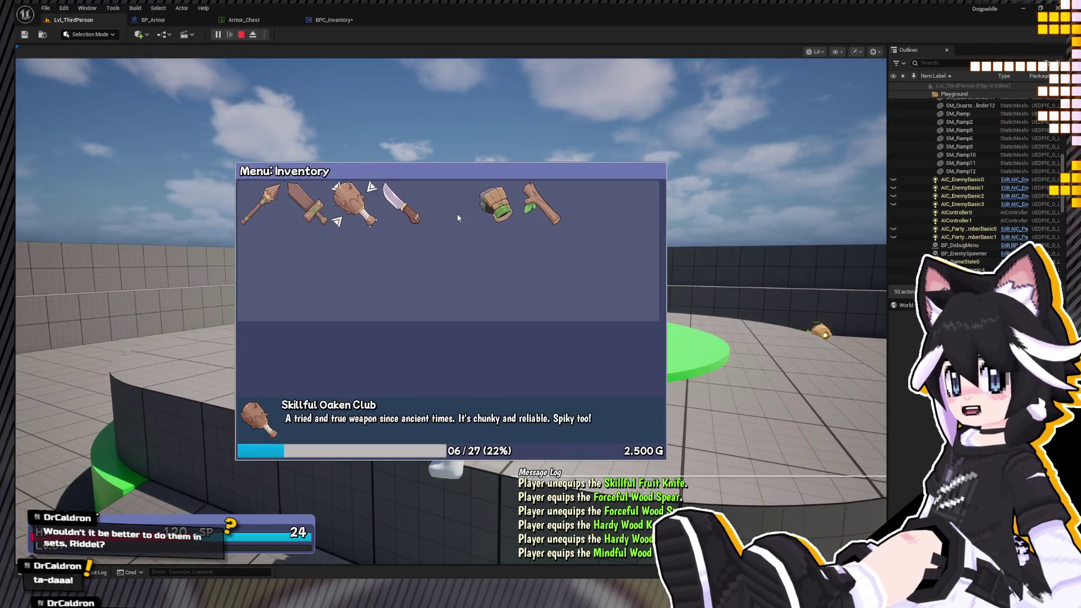
{"action": "key", "text": "Return"}
{"action": "key", "text": "Return"}
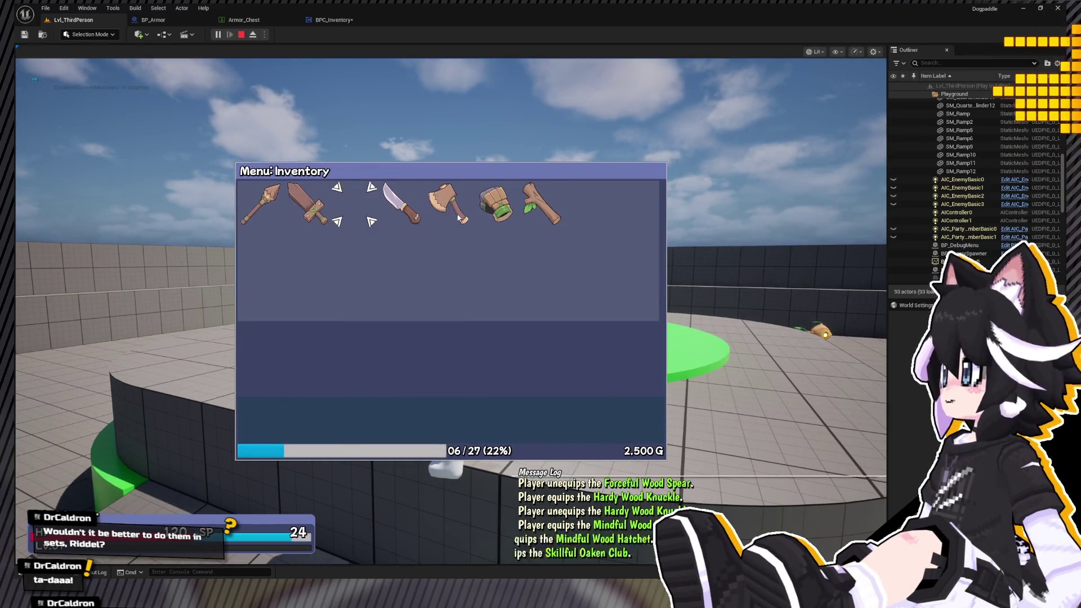
{"action": "key", "text": "Escape"}
Equip the Nimble Wood weapon, jump onto the green platform, then stop the play-test.
{"action": "key", "text": "i"}
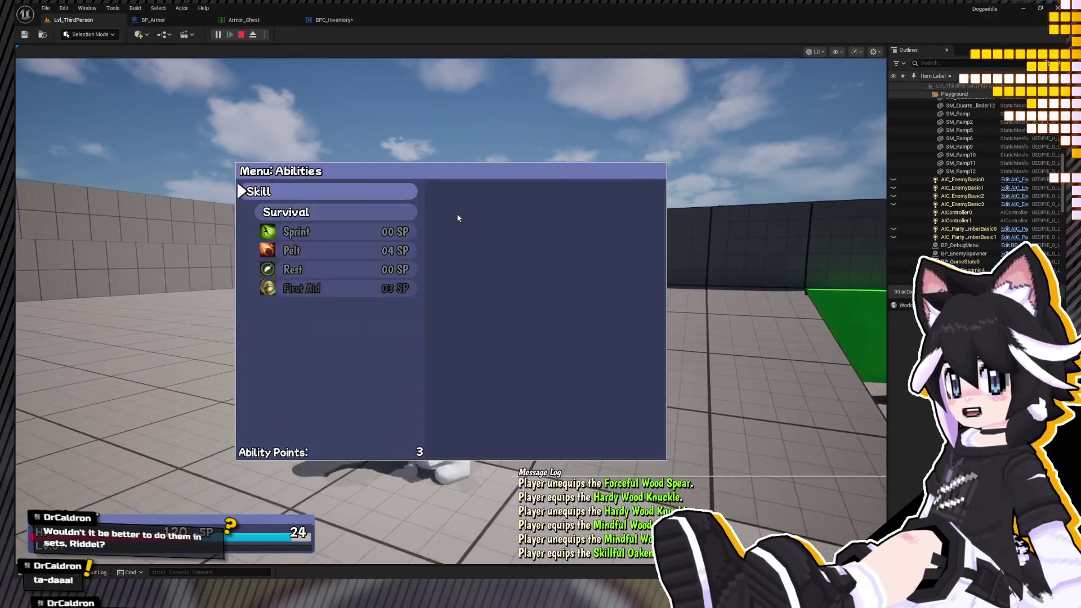
{"action": "key", "text": "Right"}
{"action": "key", "text": "Return"}
{"action": "key", "text": "Return"}
{"action": "key", "text": "Escape"}
{"action": "key", "text": "w"}
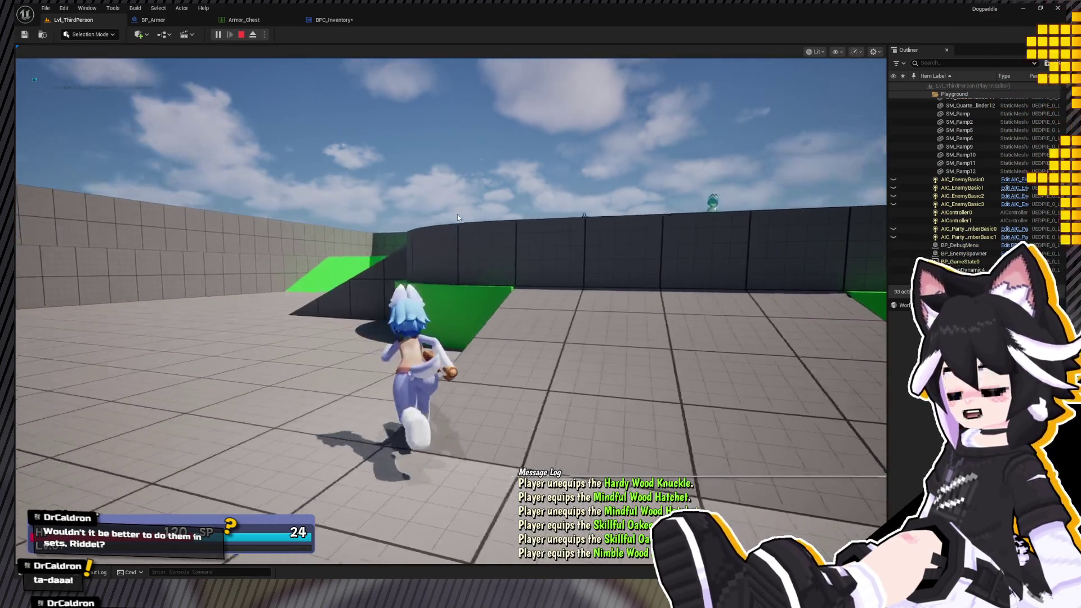
{"action": "key", "text": "space"}
{"action": "key", "text": "s"}
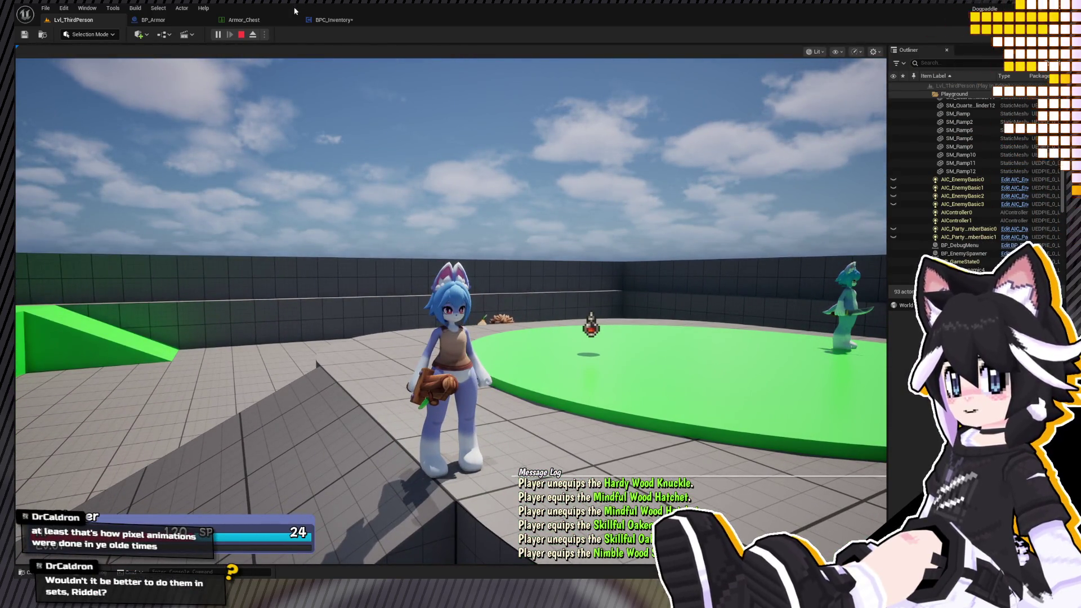
{"action": "key", "text": "Escape"}
In BPC_Inventory's Visualize Equipment graph, shift the Print String node left, then return to Equip Item.
{"action": "left_click", "coordinate": [335, 20]}
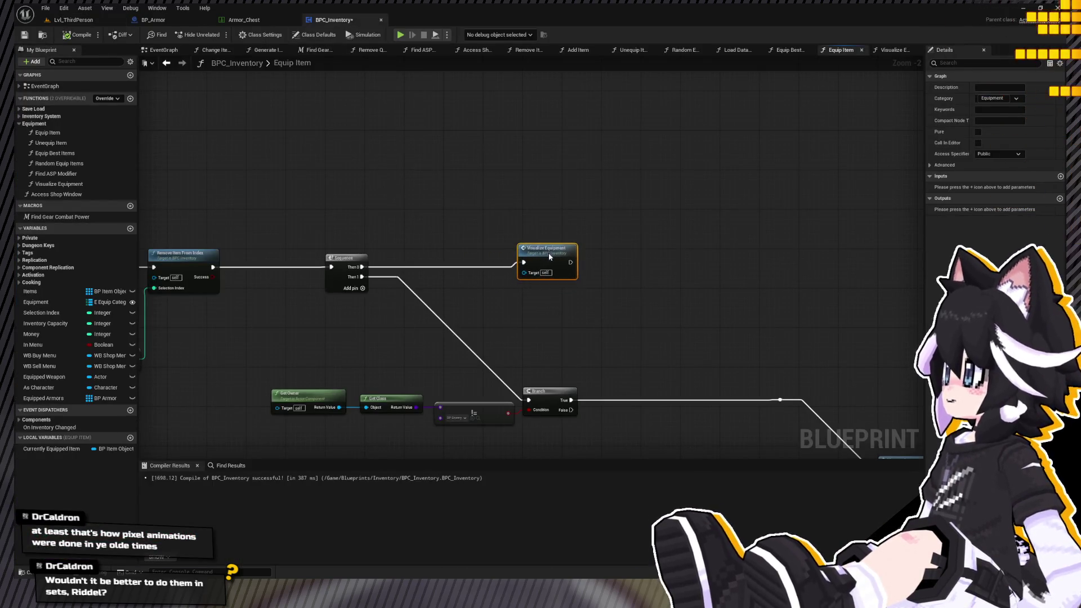
{"action": "double_click", "coordinate": [548, 258]}
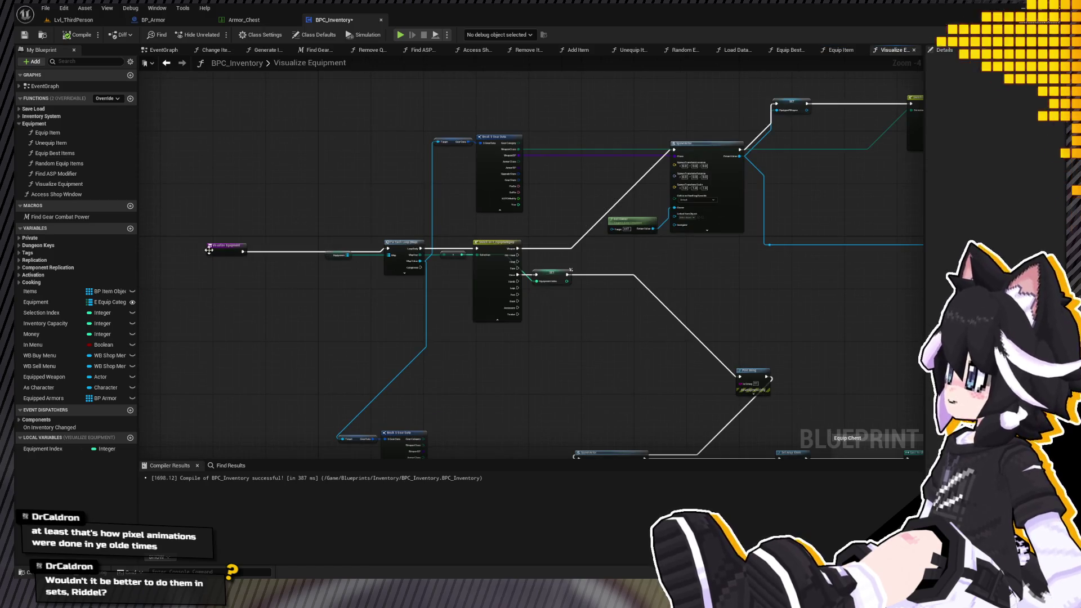
{"action": "scroll", "coordinate": [211, 188], "scroll_direction": "down", "scroll_amount": 2}
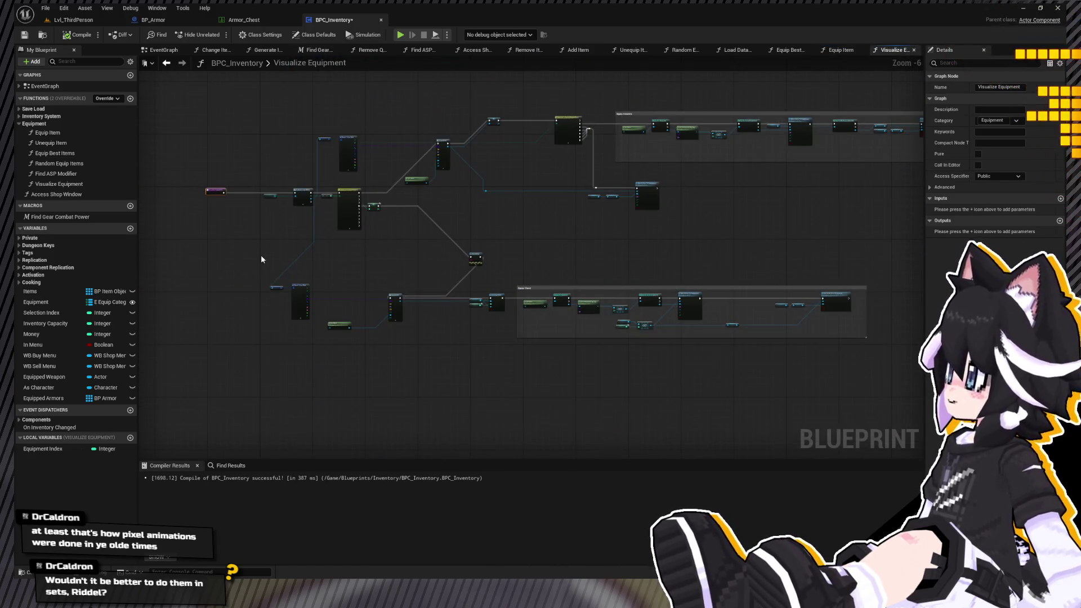
{"action": "scroll", "coordinate": [423, 268], "scroll_direction": "up", "scroll_amount": 2}
{"action": "mouse_move", "coordinate": [651, 256]}
{"action": "left_mouse_down"}
{"action": "mouse_move", "coordinate": [487, 243]}
{"action": "mouse_move", "coordinate": [383, 258]}
{"action": "left_mouse_up"}
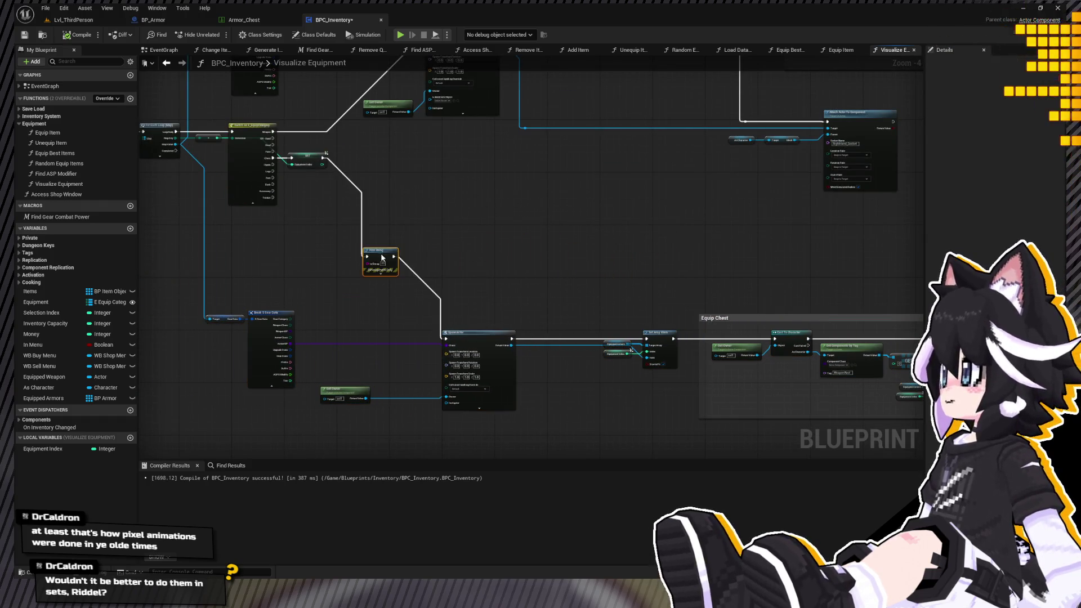
{"action": "scroll", "coordinate": [599, 227], "scroll_direction": "up", "scroll_amount": 4}
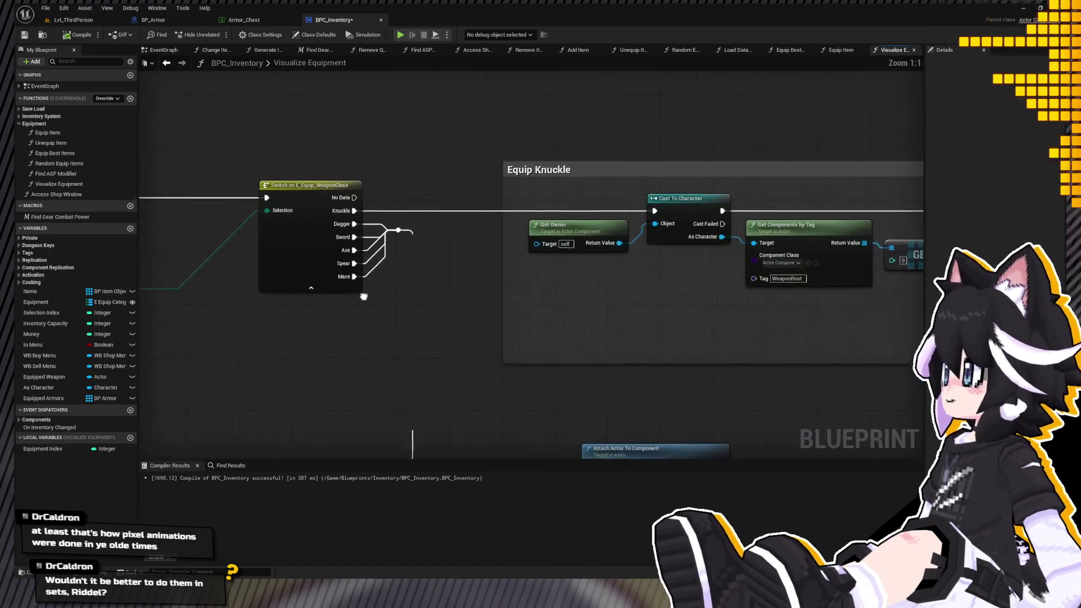
{"action": "mouse_move", "coordinate": [280, 304]}
{"action": "left_mouse_down"}
{"action": "mouse_move", "coordinate": [827, 287]}
{"action": "mouse_move", "coordinate": [843, 213]}
{"action": "mouse_move", "coordinate": [797, 253]}
{"action": "mouse_move", "coordinate": [763, 307]}
{"action": "mouse_move", "coordinate": [445, 210]}
{"action": "mouse_move", "coordinate": [446, 236]}
{"action": "left_mouse_up"}
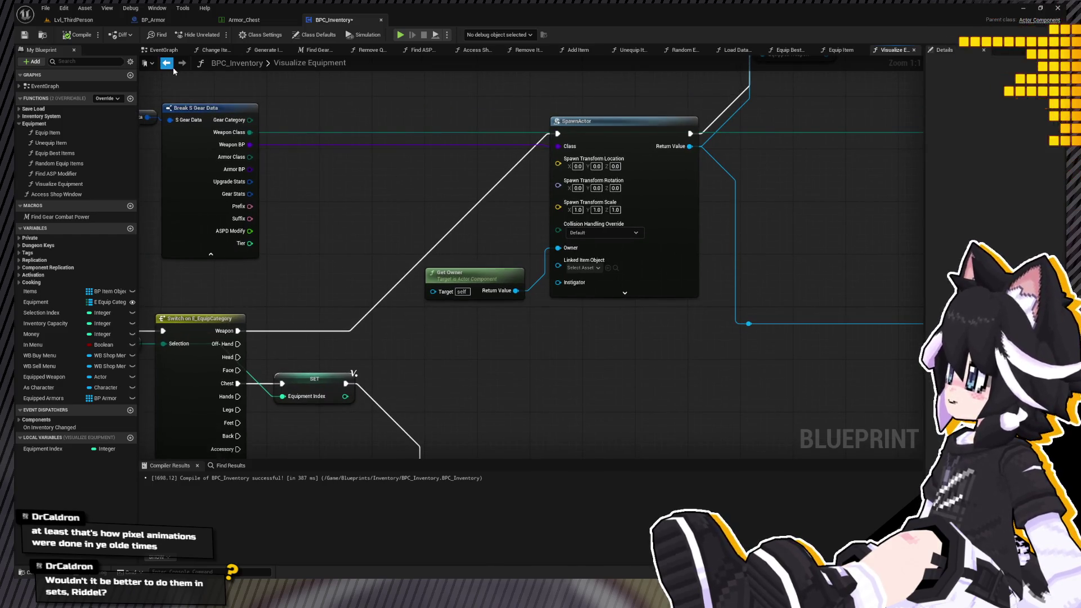
{"action": "left_click", "coordinate": [172, 65]}
{"action": "scroll", "coordinate": [501, 282], "scroll_direction": "up", "scroll_amount": 4}
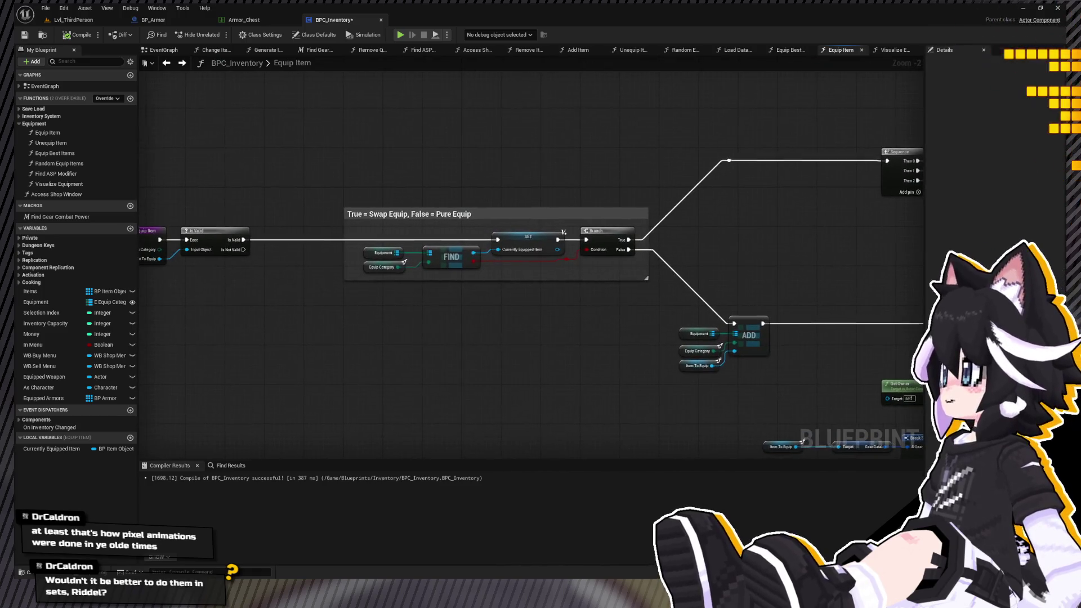
Pan the Equip Item graph to its Modify Stats, Branch, Message Log and Format Text nodes.
{"action": "left_click_drag", "start_coordinate": [894, 402], "coordinate": [198, 150]}
{"action": "double_click", "coordinate": [82, 141]}
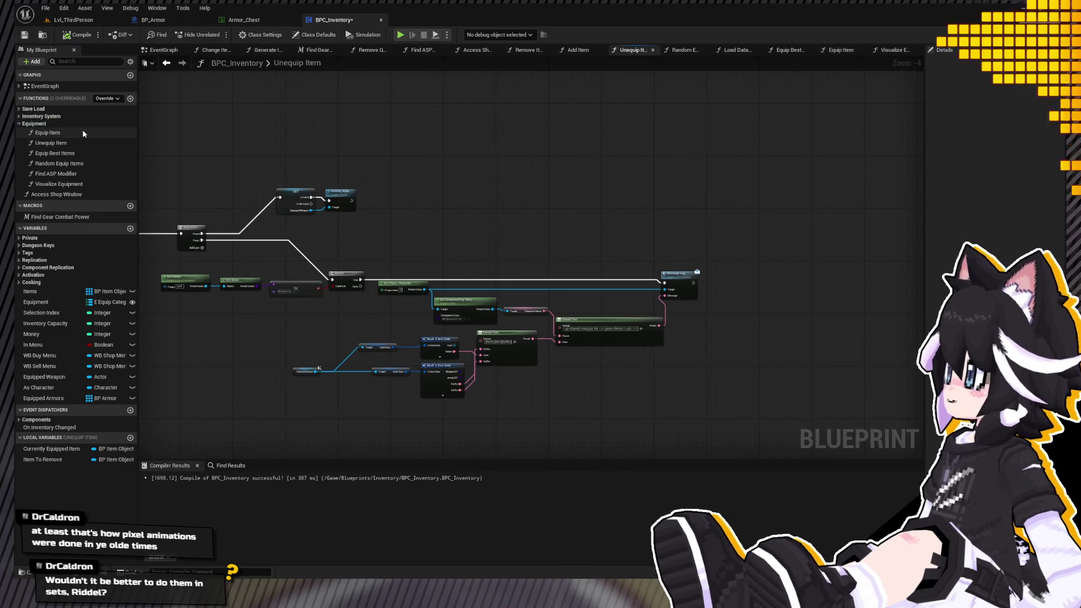
{"action": "left_click", "coordinate": [83, 132]}
{"action": "double_click", "coordinate": [83, 133]}
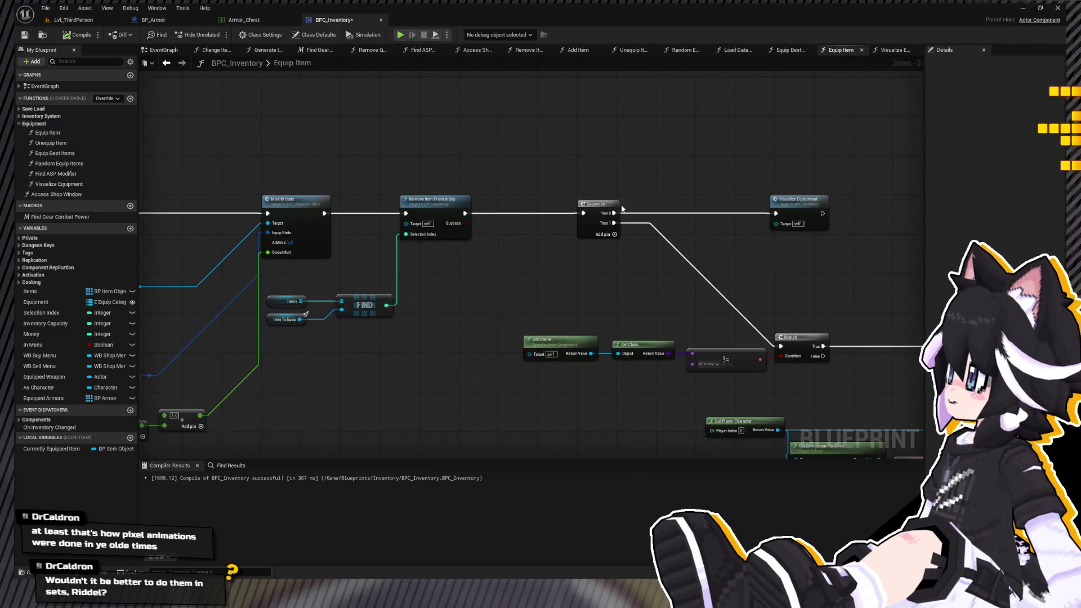
{"action": "mouse_move", "coordinate": [555, 238]}
{"action": "left_mouse_down"}
{"action": "mouse_move", "coordinate": [333, 214]}
{"action": "mouse_move", "coordinate": [164, 115]}
{"action": "left_mouse_up"}
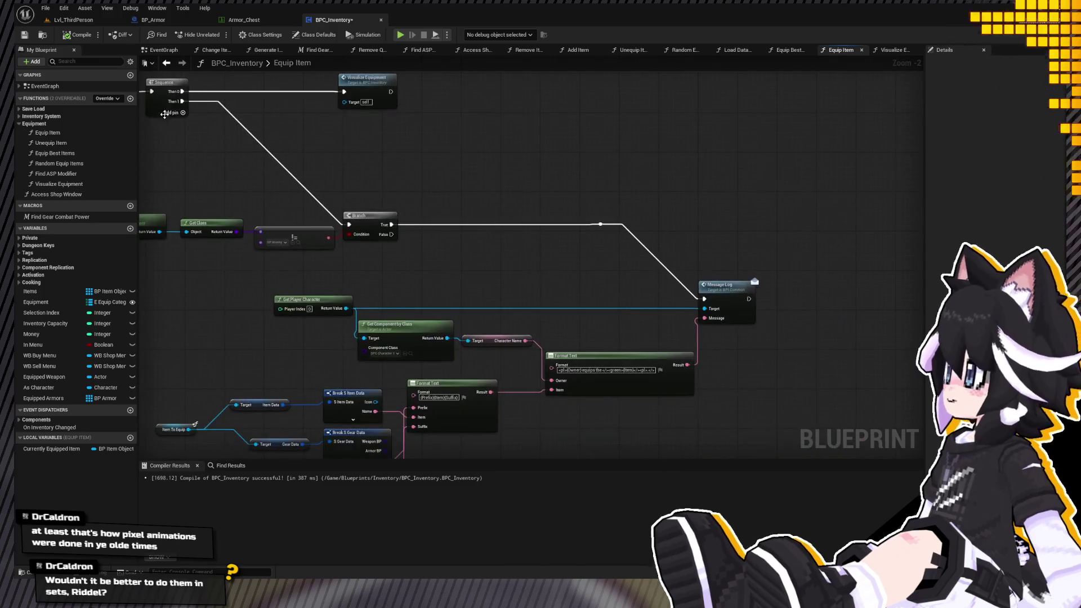
Inspect Unequip Item's Destroy Actor and left-hand nodes, then return to Lvl_ThirdPerson.
{"action": "double_click", "coordinate": [69, 142]}
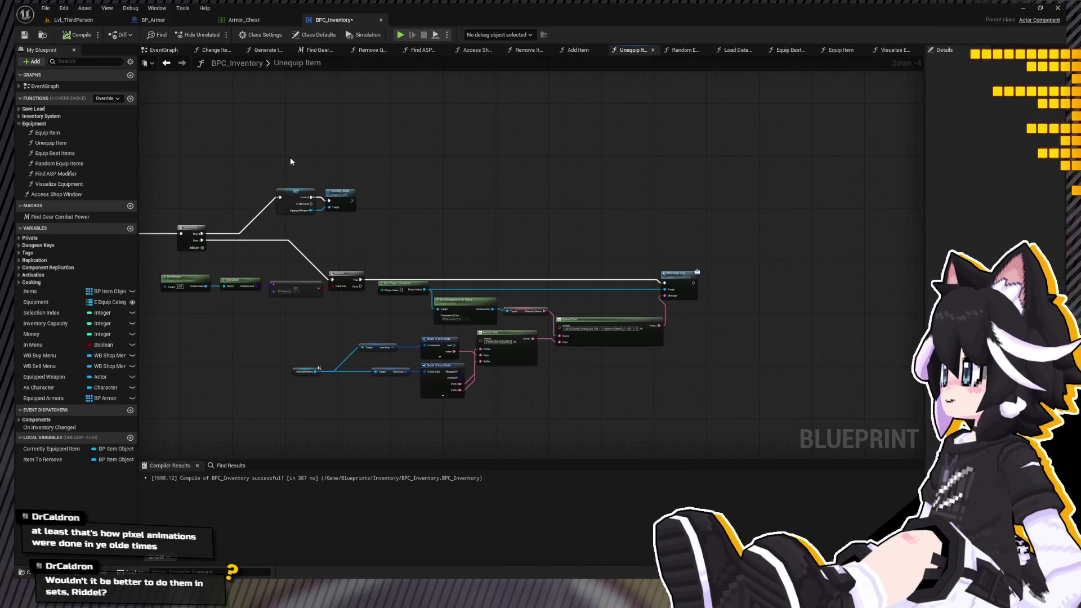
{"action": "scroll", "coordinate": [563, 163], "scroll_direction": "up", "scroll_amount": 2}
{"action": "mouse_move", "coordinate": [672, 249]}
{"action": "left_mouse_down"}
{"action": "mouse_move", "coordinate": [857, 235]}
{"action": "mouse_move", "coordinate": [497, 235]}
{"action": "mouse_move", "coordinate": [529, 207]}
{"action": "mouse_move", "coordinate": [466, 183]}
{"action": "left_mouse_up"}
{"action": "scroll", "coordinate": [466, 184], "scroll_direction": "down", "scroll_amount": 2}
{"action": "mouse_move", "coordinate": [369, 234]}
{"action": "left_mouse_down"}
{"action": "mouse_move", "coordinate": [786, 193]}
{"action": "mouse_move", "coordinate": [251, 170]}
{"action": "left_mouse_up"}
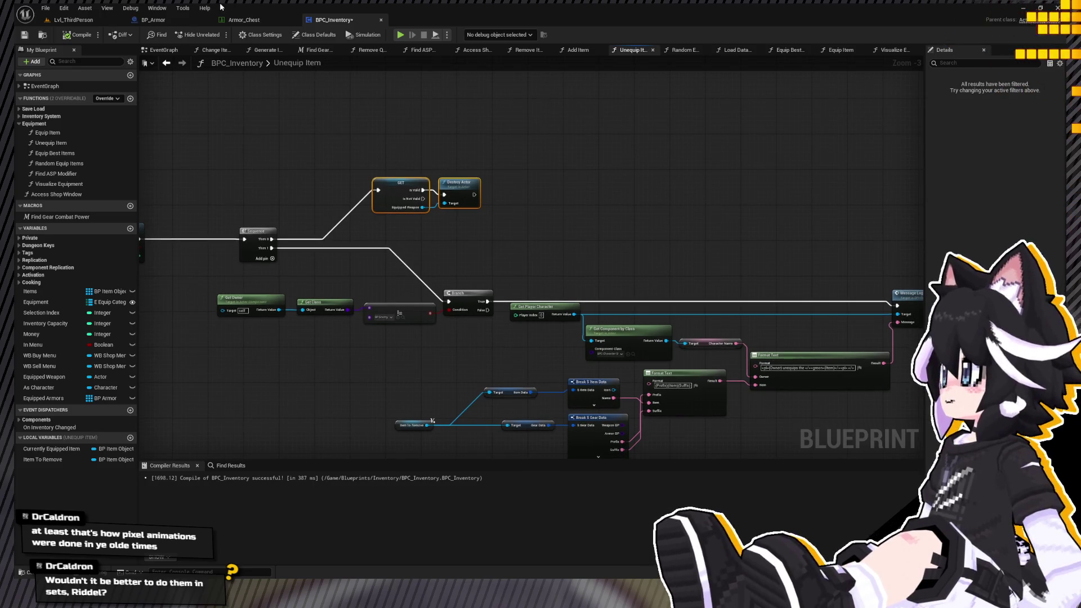
{"action": "left_click", "coordinate": [73, 20]}
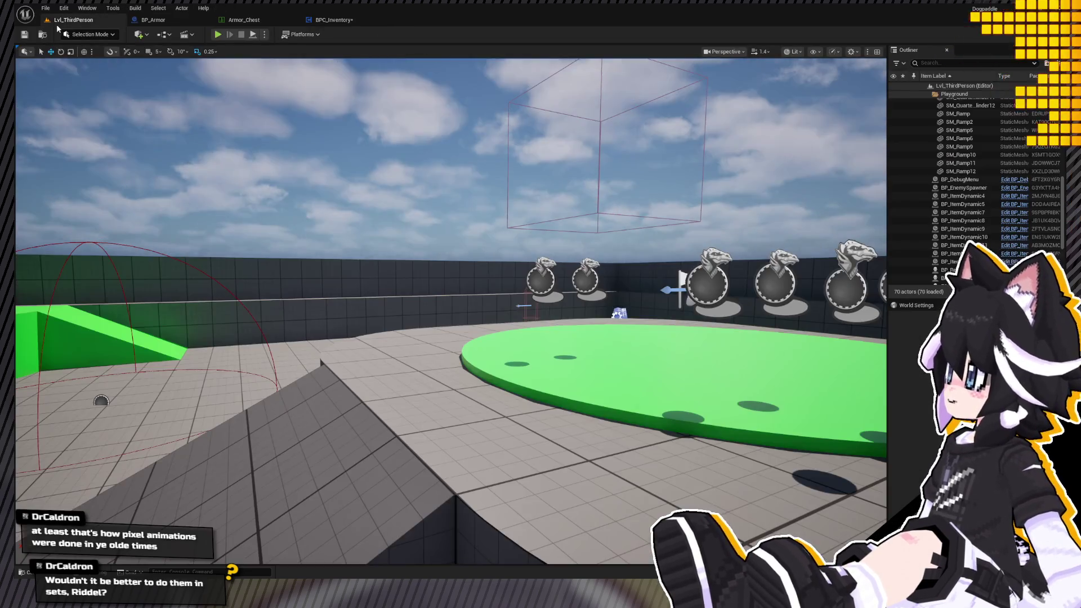
Start a play test, collect items, and equip the Magical Wood Stick.
{"action": "left_click", "coordinate": [218, 35]}
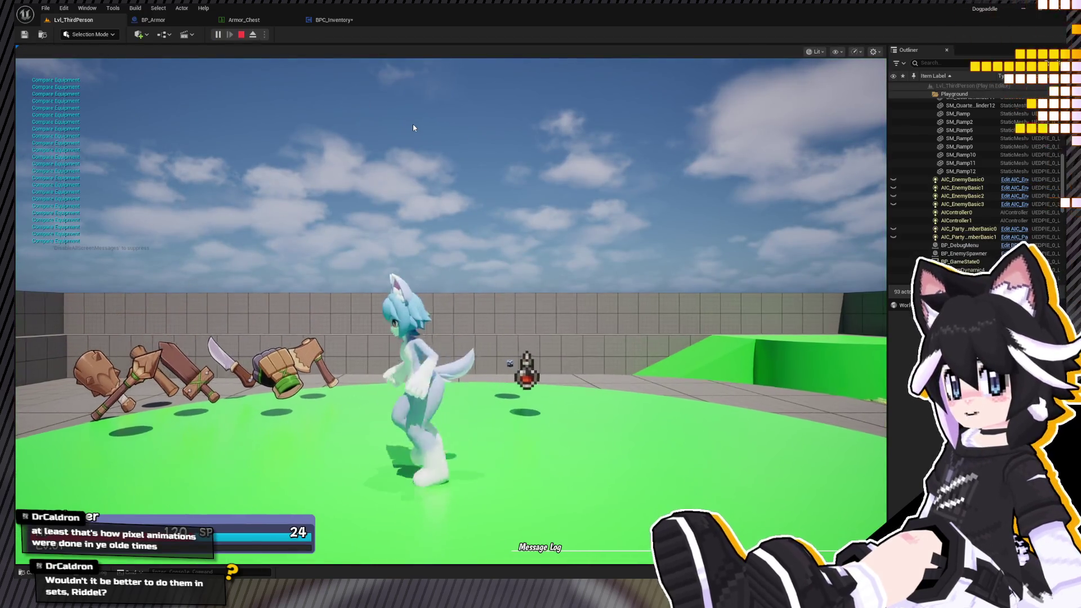
{"action": "key", "text": "w"}
{"action": "key", "text": "a"}
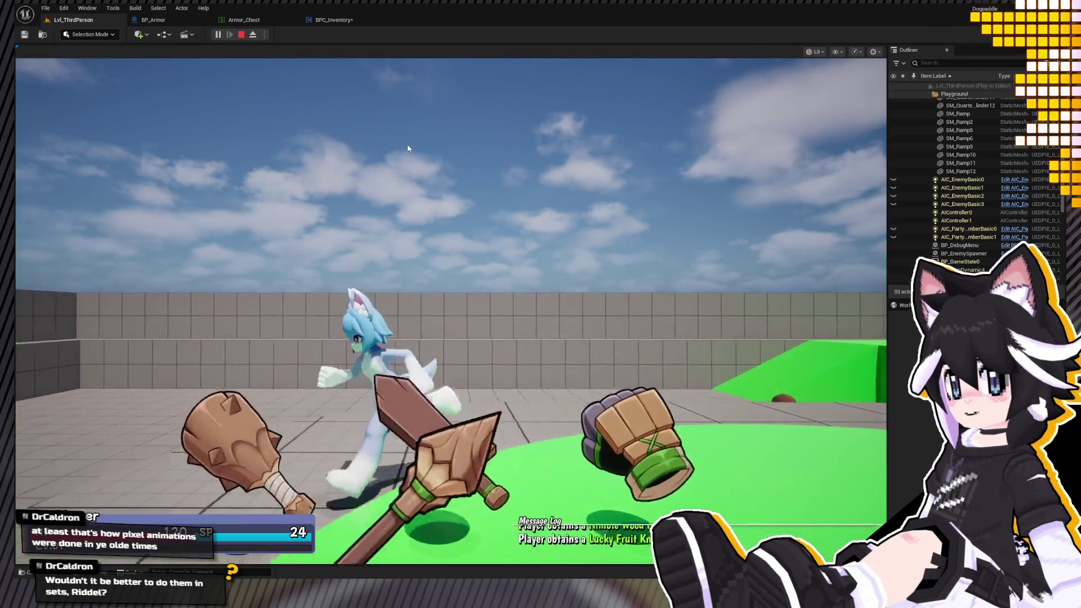
{"action": "key", "text": "Tab"}
{"action": "key", "text": "e"}
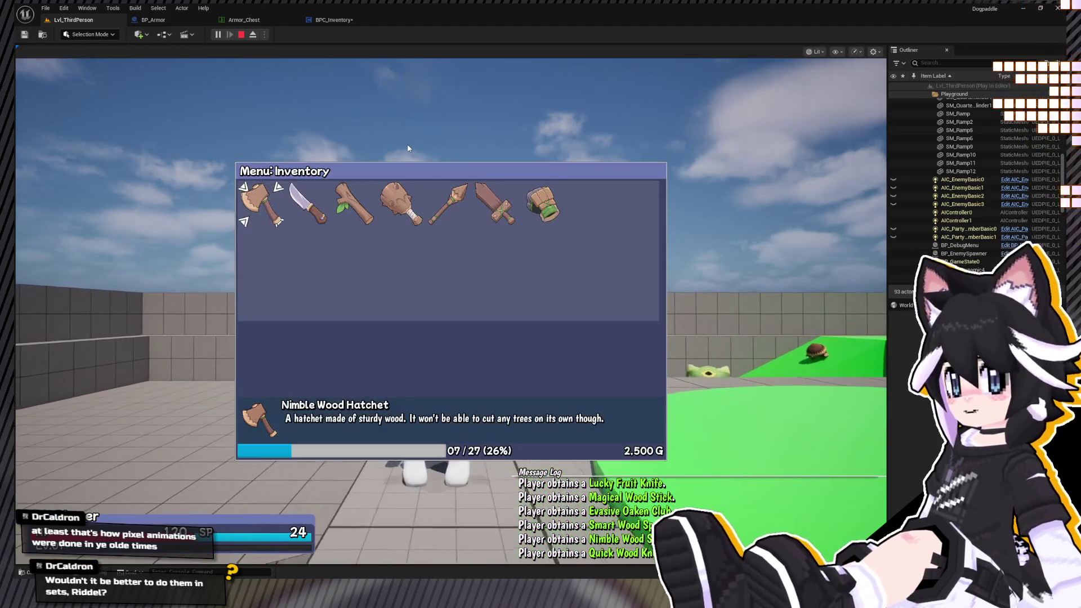
{"action": "key", "text": "Return"}
{"action": "key", "text": "Tab"}
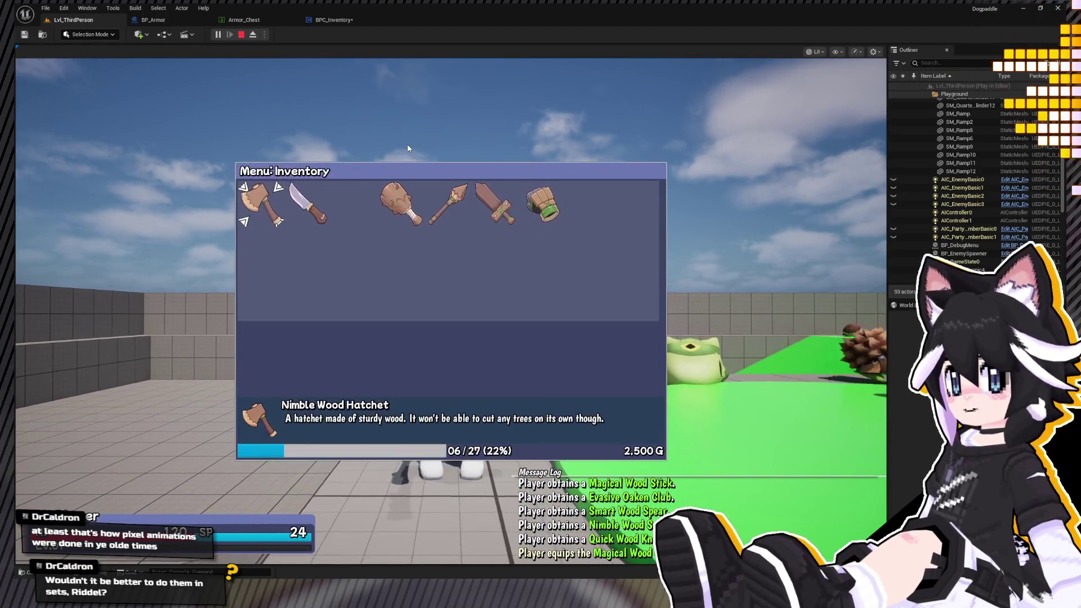
Swap in the Lucky Fruit Knife, Nimble Wood Hatchet and Smart Wood Spear.
{"action": "key", "text": "Return"}
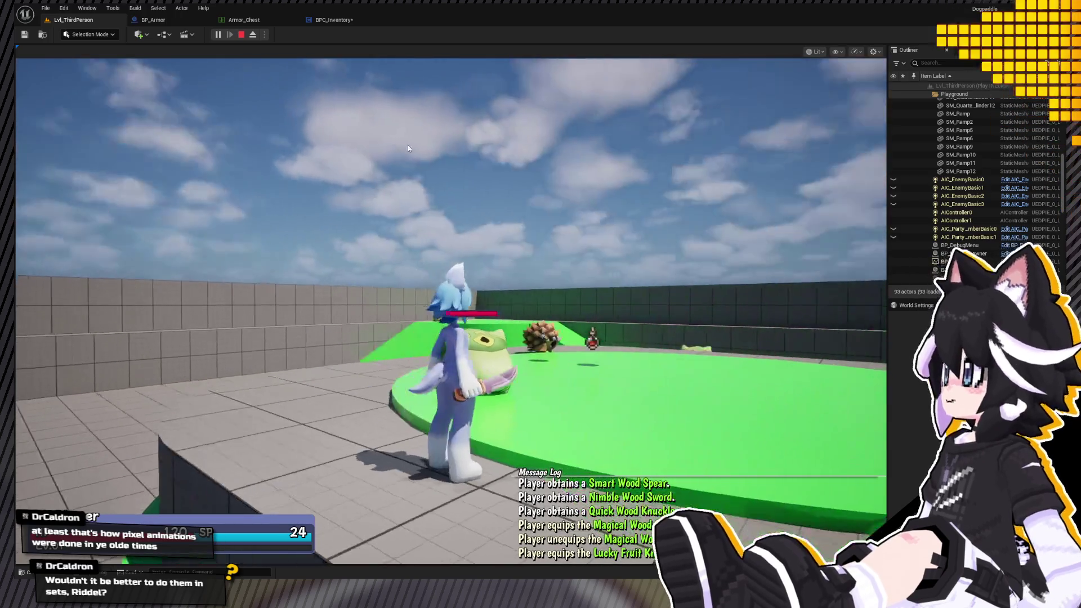
{"action": "key", "text": "Tab"}
{"action": "key", "text": "Return"}
{"action": "key", "text": "Return"}
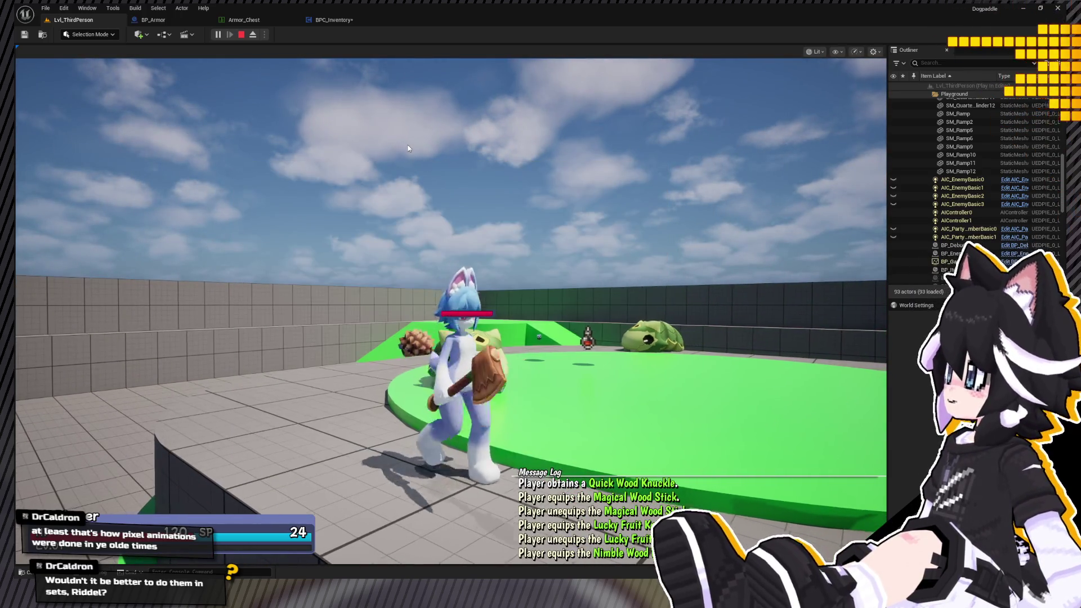
{"action": "key", "text": "Tab"}
{"action": "key", "text": "Left"}
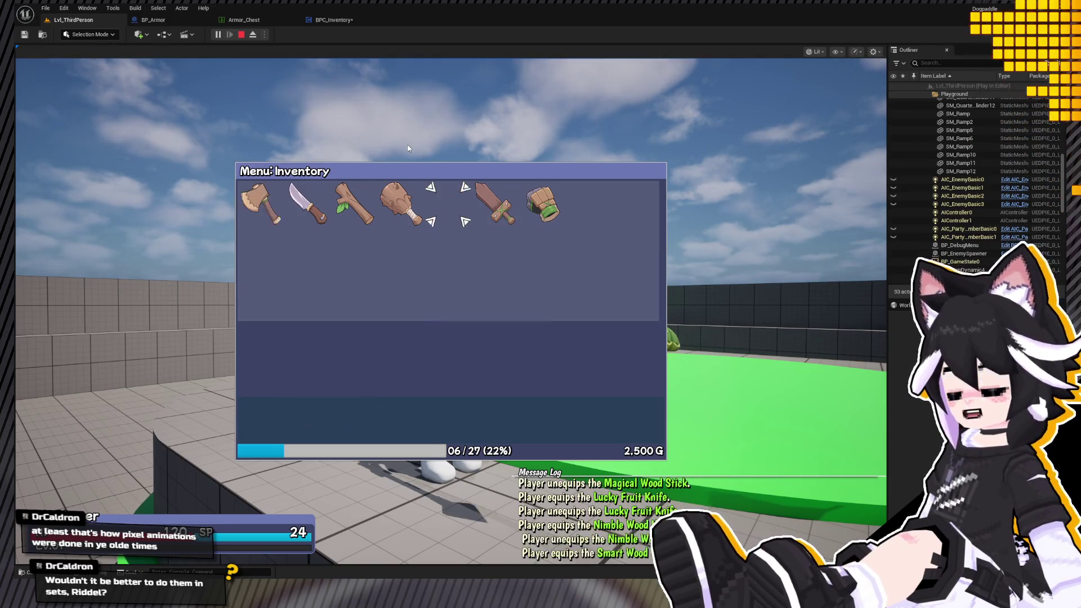
{"action": "key", "text": "Return"}
{"action": "key", "text": "Tab"}
Equip the Evasive Oaken Club, Quick Wood Knuckle and Nimble Wood Sword in turn.
{"action": "key", "text": "Return"}
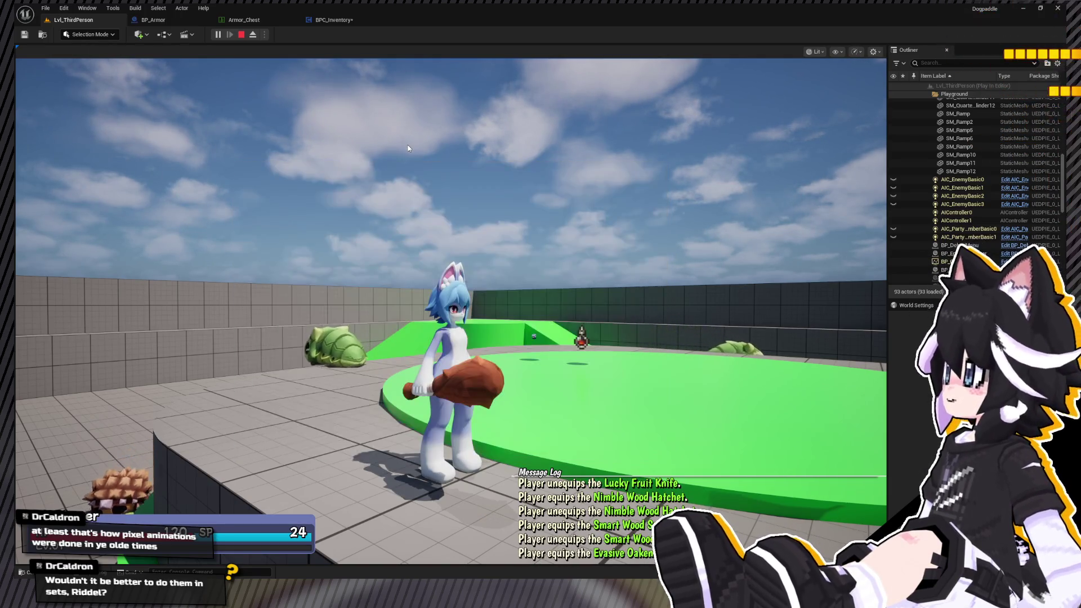
{"action": "key", "text": "Tab"}
{"action": "key", "text": "Right"}
{"action": "key", "text": "Right"}
{"action": "key", "text": "Return"}
{"action": "key", "text": "Return"}
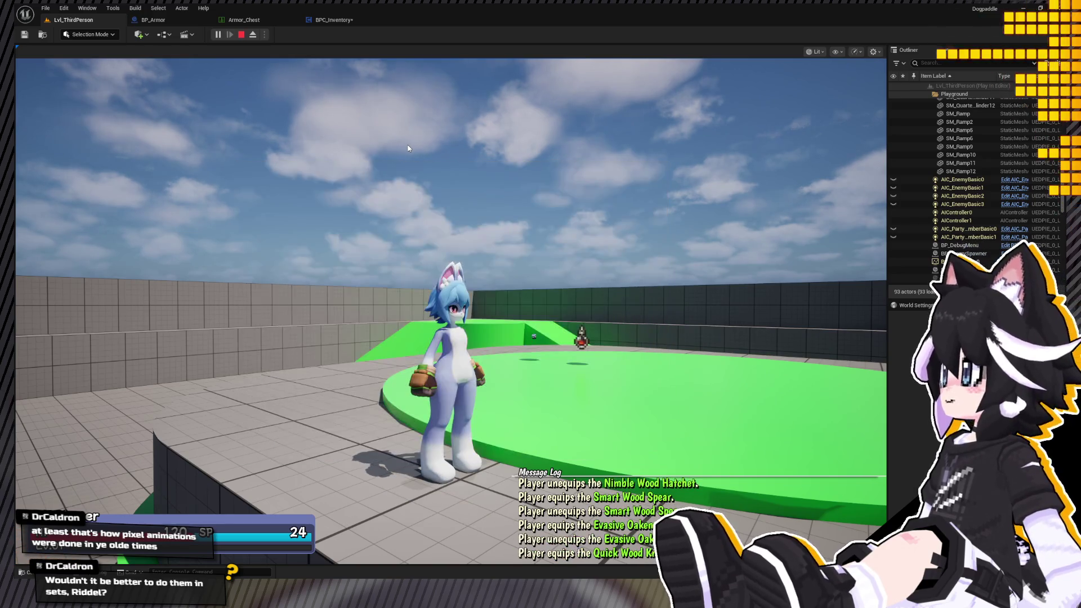
{"action": "key", "text": "Tab"}
{"action": "key", "text": "Right"}
{"action": "key", "text": "Right"}
{"action": "key", "text": "Right"}
{"action": "key", "text": "Return"}
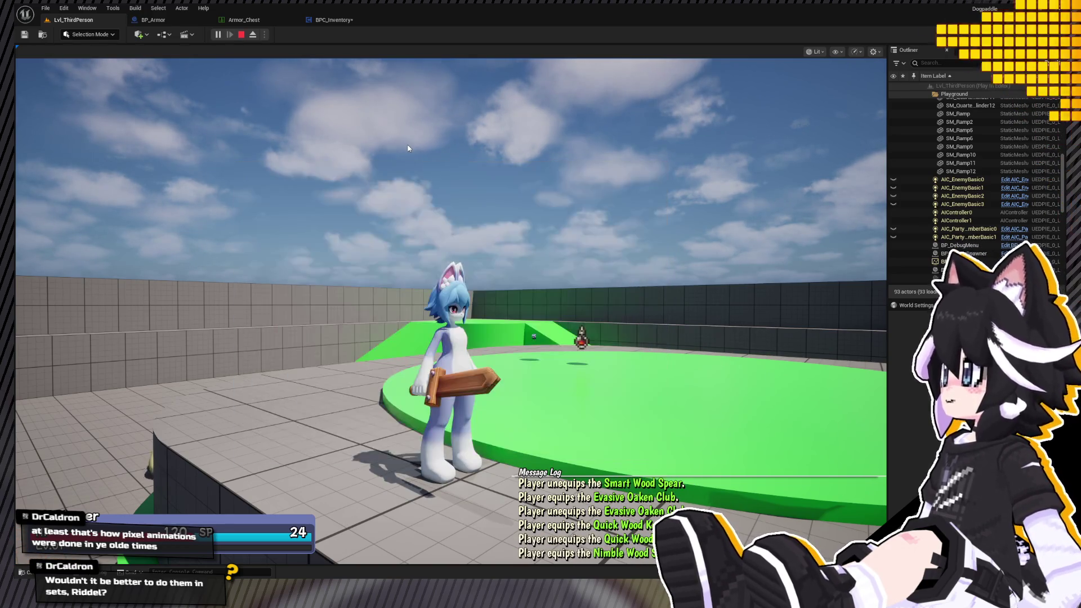
{"action": "key", "text": "Tab"}
{"action": "key", "text": "Right"}
{"action": "key", "text": "Return"}
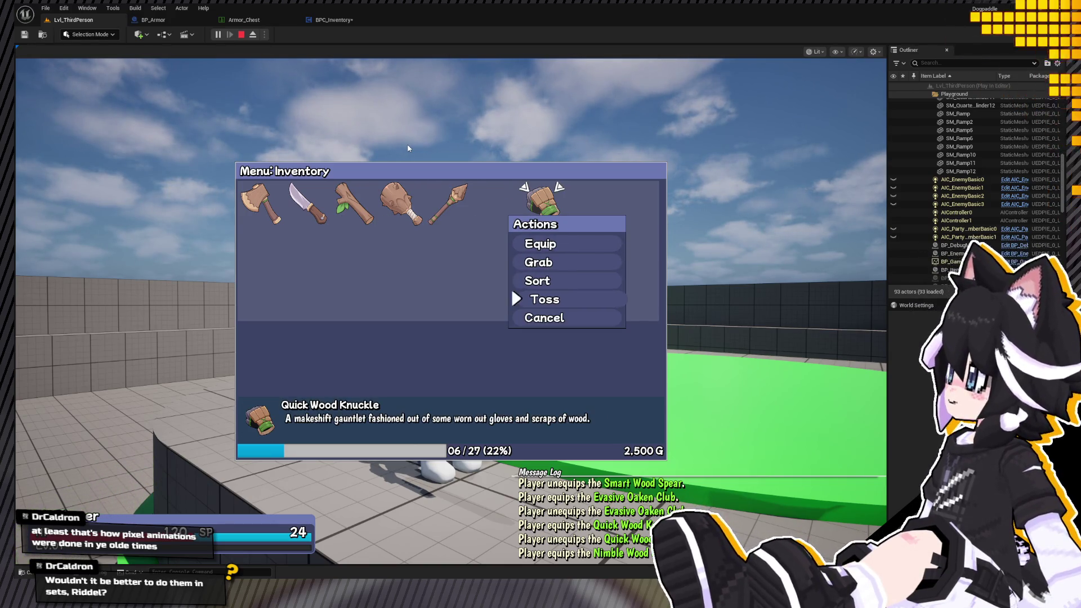
Equip the Mindful Undershirt and the Magical Wood Stick again, then stop the play test.
{"action": "key", "text": "Tab"}
{"action": "key", "text": "Tab"}
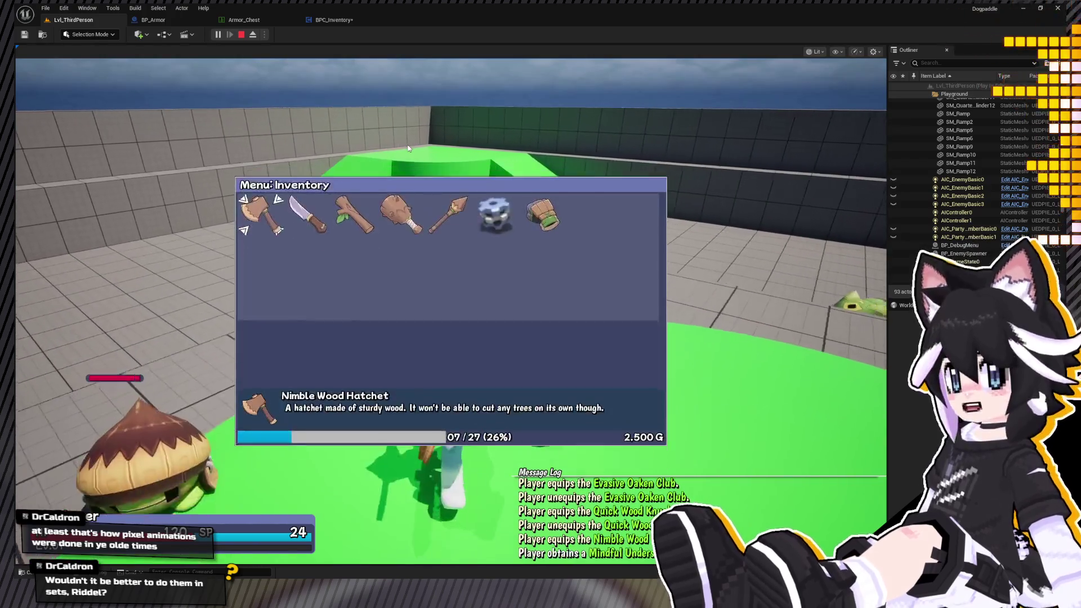
{"action": "key", "text": "Right"}
{"action": "key", "text": "Right"}
{"action": "key", "text": "Return"}
{"action": "key", "text": "Return"}
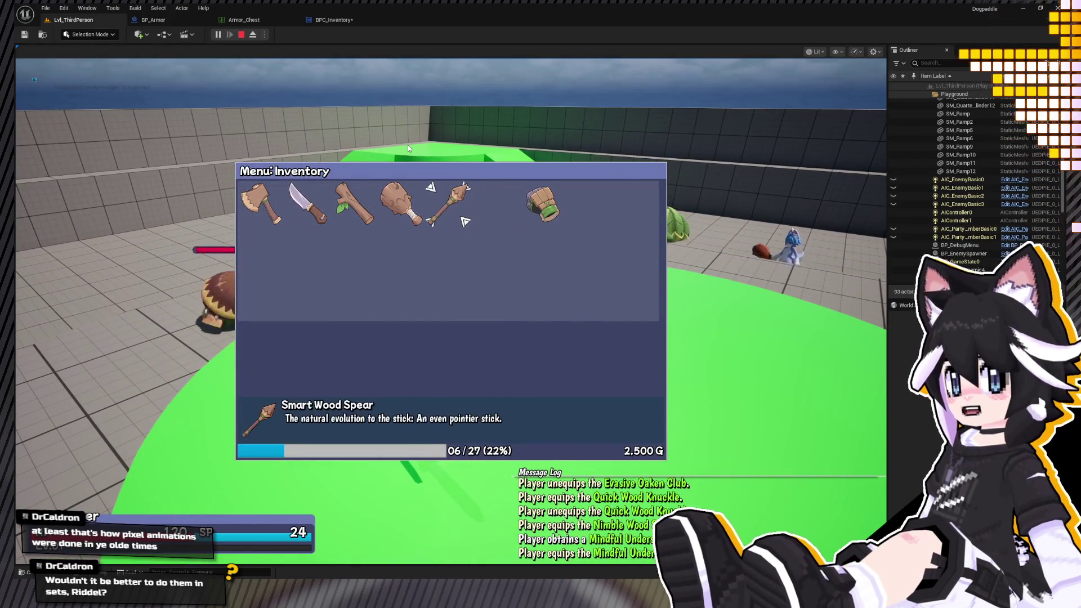
{"action": "key", "text": "Tab"}
{"action": "key", "text": "Tab"}
{"action": "key", "text": "Right"}
{"action": "key", "text": "Right"}
{"action": "key", "text": "Return"}
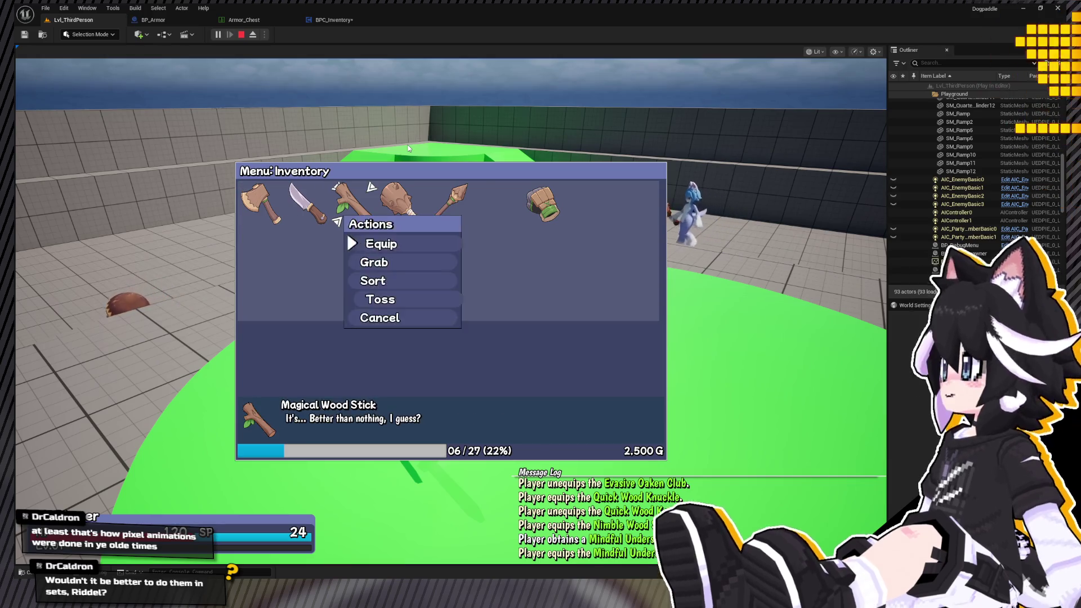
{"action": "key", "text": "Return"}
{"action": "key", "text": "Tab"}
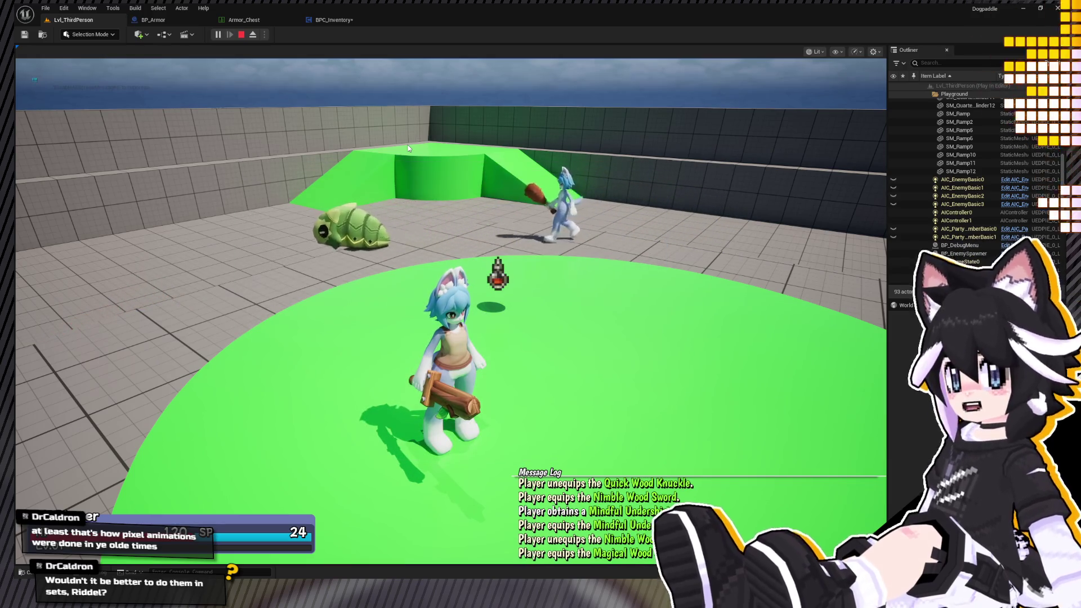
{"action": "left_click", "coordinate": [242, 35]}
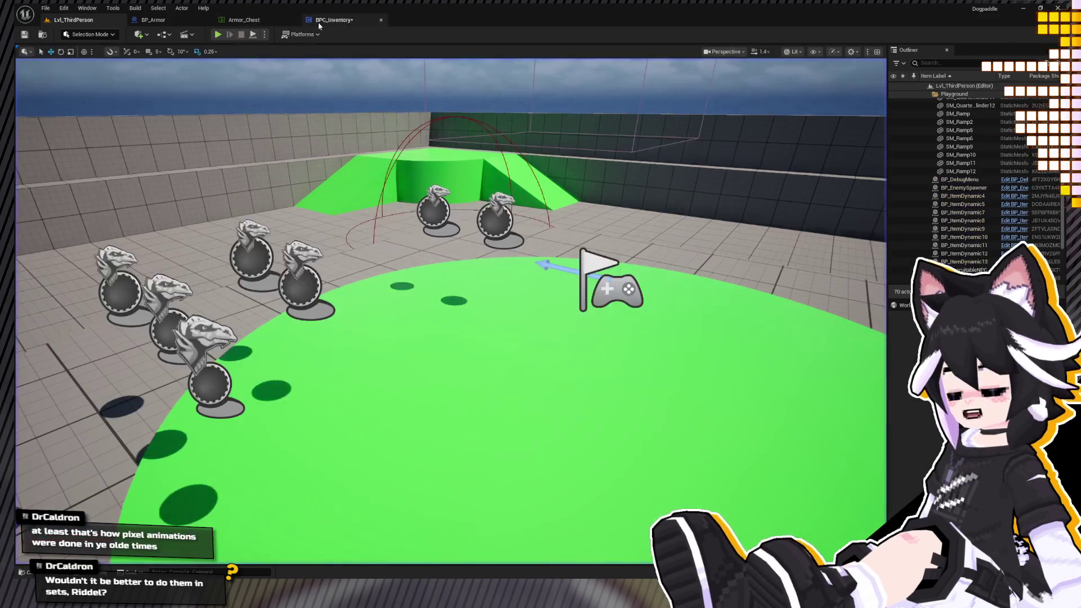
Glance at BP_Armor, then reopen BPC_Inventory's Equip Item graph at its Sequence nodes.
{"action": "mouse_move", "coordinate": [284, 91]}
{"action": "left_mouse_down"}
{"action": "mouse_move", "coordinate": [186, 88]}
{"action": "mouse_move", "coordinate": [80, 141]}
{"action": "left_mouse_up"}
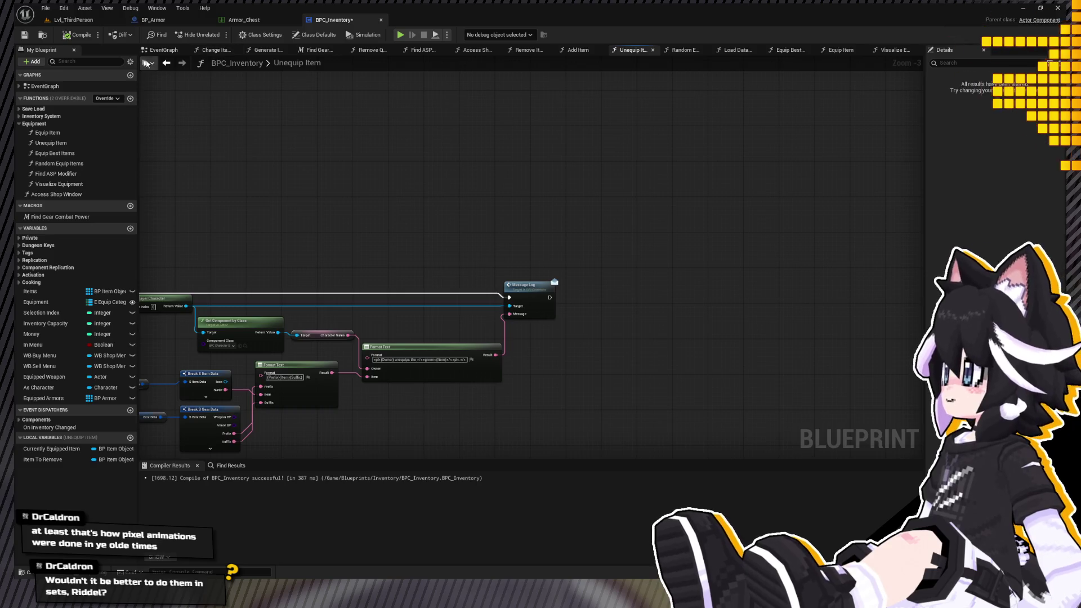
{"action": "left_click", "coordinate": [153, 20]}
{"action": "left_click", "coordinate": [361, 23]}
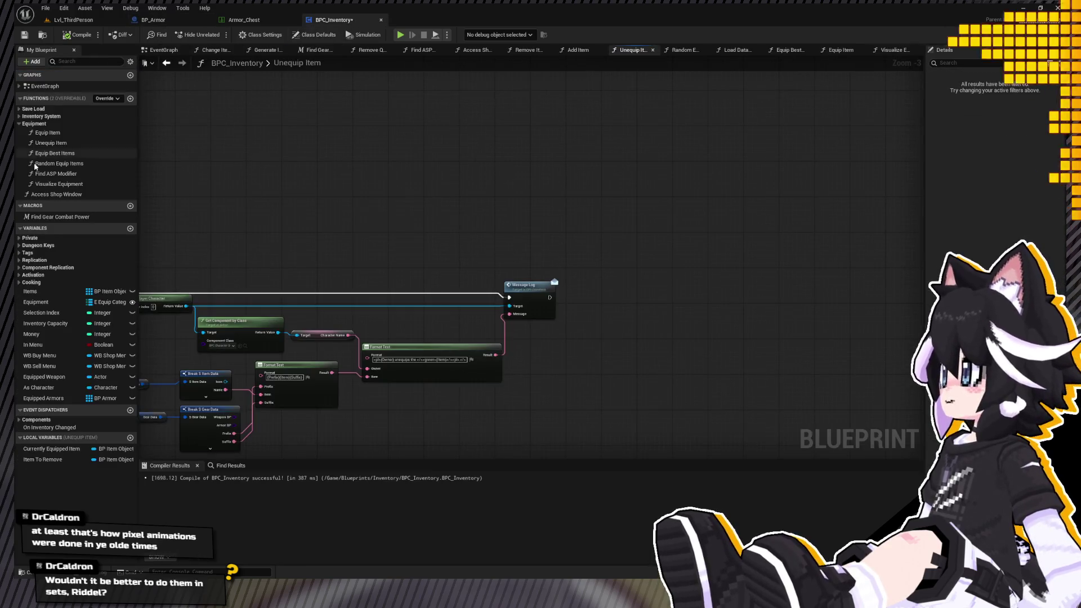
{"action": "double_click", "coordinate": [67, 133]}
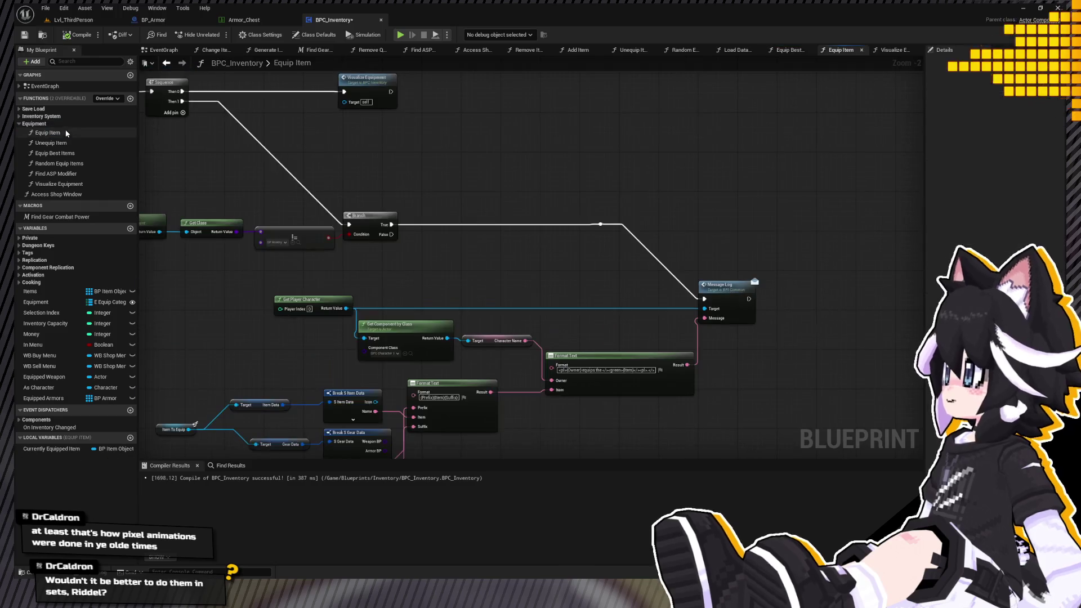
{"action": "mouse_move", "coordinate": [467, 257]}
{"action": "left_mouse_down"}
{"action": "mouse_move", "coordinate": [375, 218]}
{"action": "mouse_move", "coordinate": [430, 211]}
{"action": "mouse_move", "coordinate": [223, 323]}
{"action": "mouse_move", "coordinate": [96, 81]}
{"action": "mouse_move", "coordinate": [300, 229]}
{"action": "mouse_move", "coordinate": [113, 167]}
{"action": "left_mouse_up"}
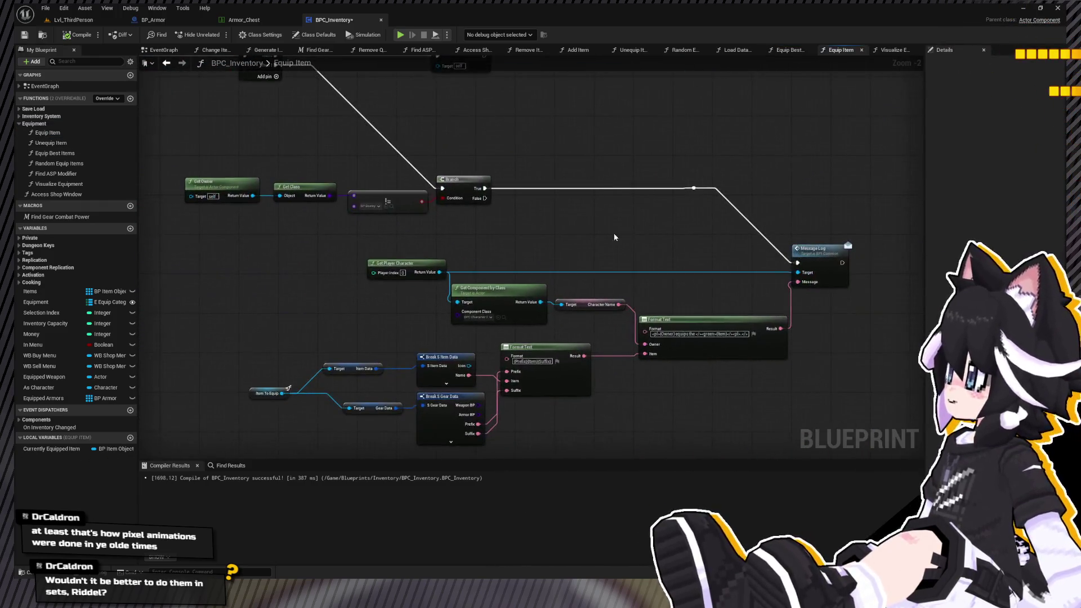
Zoom out and pan until the whole Equip Item function is visible.
{"action": "scroll", "coordinate": [536, 224], "scroll_direction": "down", "scroll_amount": 4}
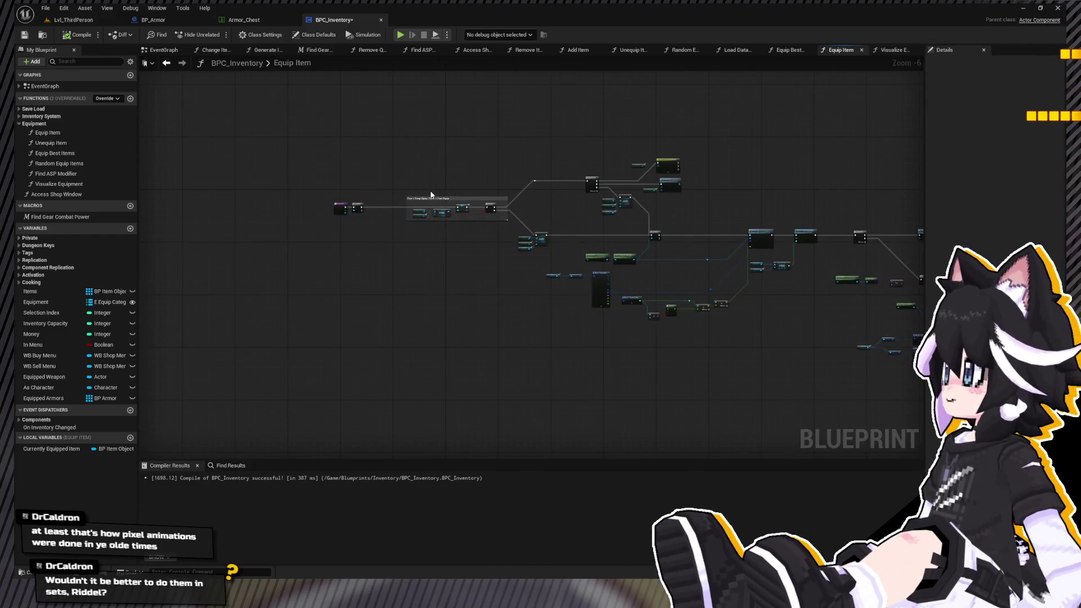
{"action": "scroll", "coordinate": [428, 176], "scroll_direction": "up", "scroll_amount": 4}
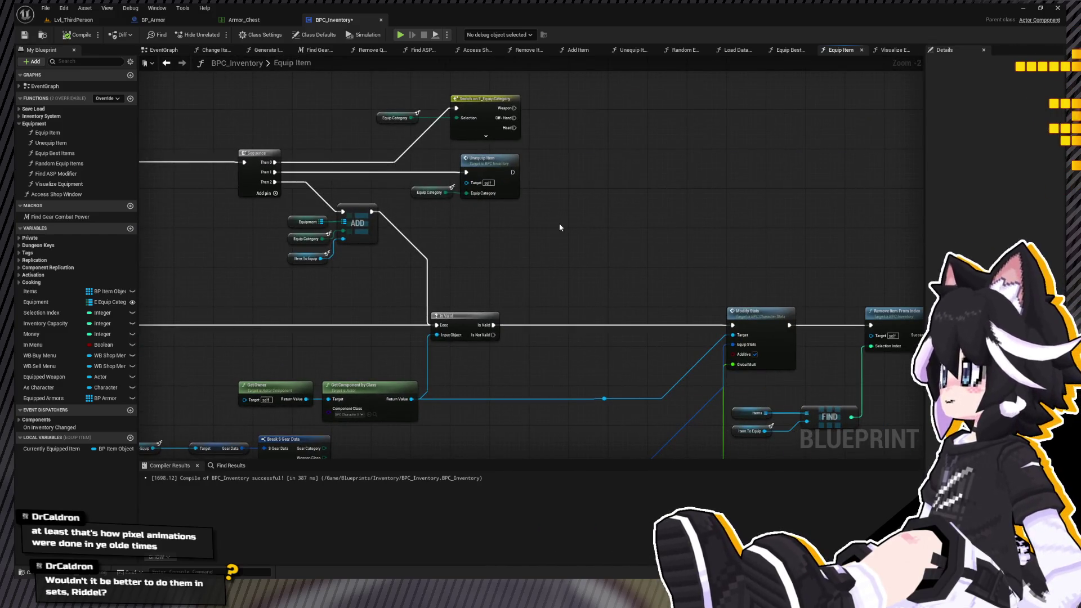
{"action": "scroll", "coordinate": [629, 338], "scroll_direction": "down", "scroll_amount": 2}
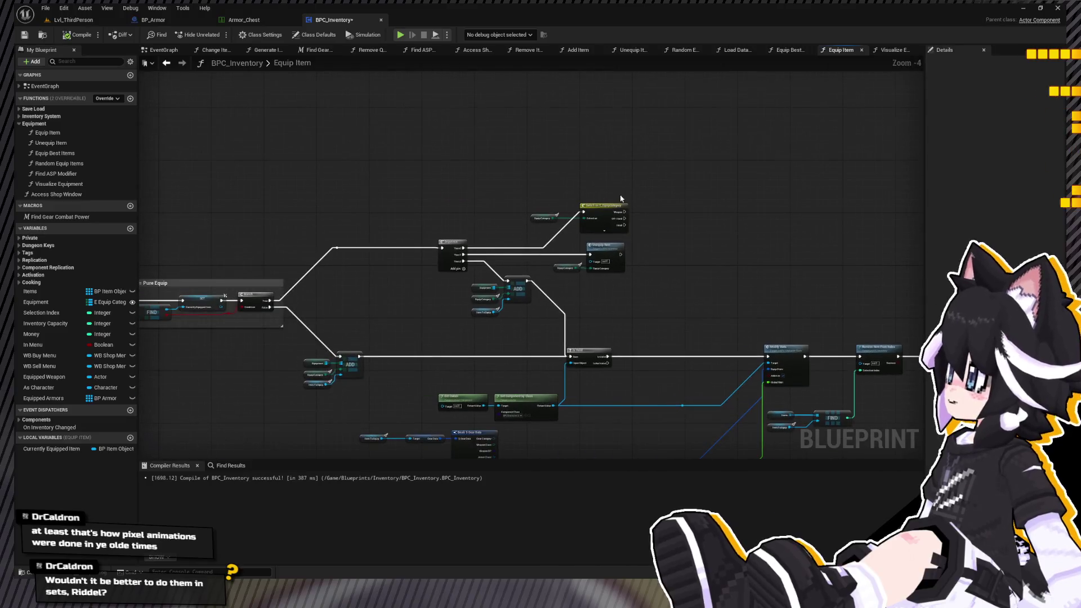
{"action": "left_click_drag", "start_coordinate": [591, 201], "coordinate": [447, 156]}
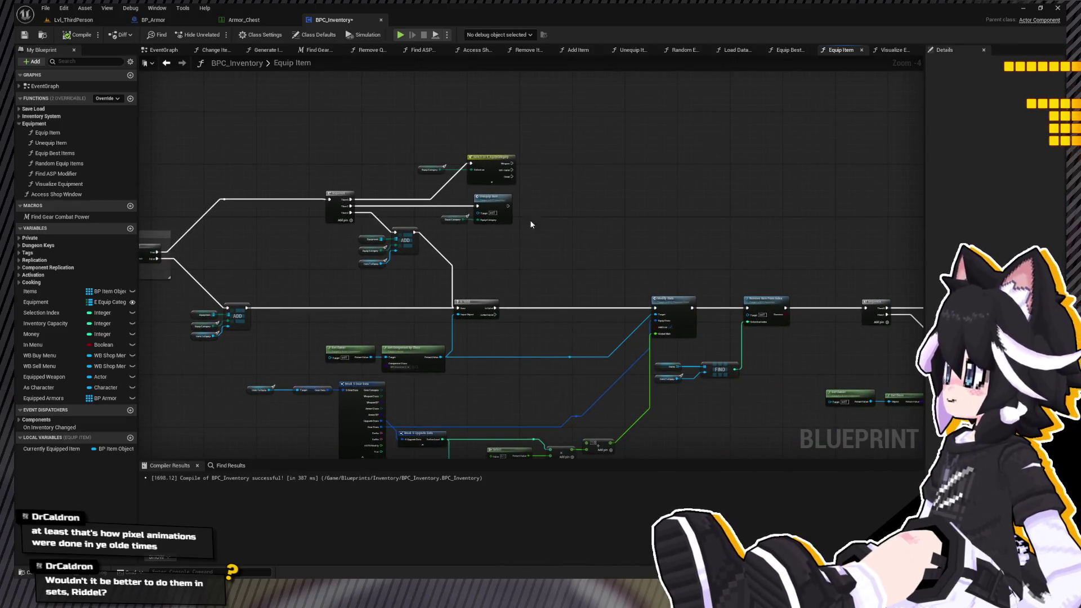
{"action": "left_click_drag", "start_coordinate": [529, 220], "coordinate": [316, 119]}
{"action": "scroll", "coordinate": [597, 238], "scroll_direction": "down", "scroll_amount": 1}
{"action": "left_click_drag", "start_coordinate": [597, 238], "coordinate": [462, 194]}
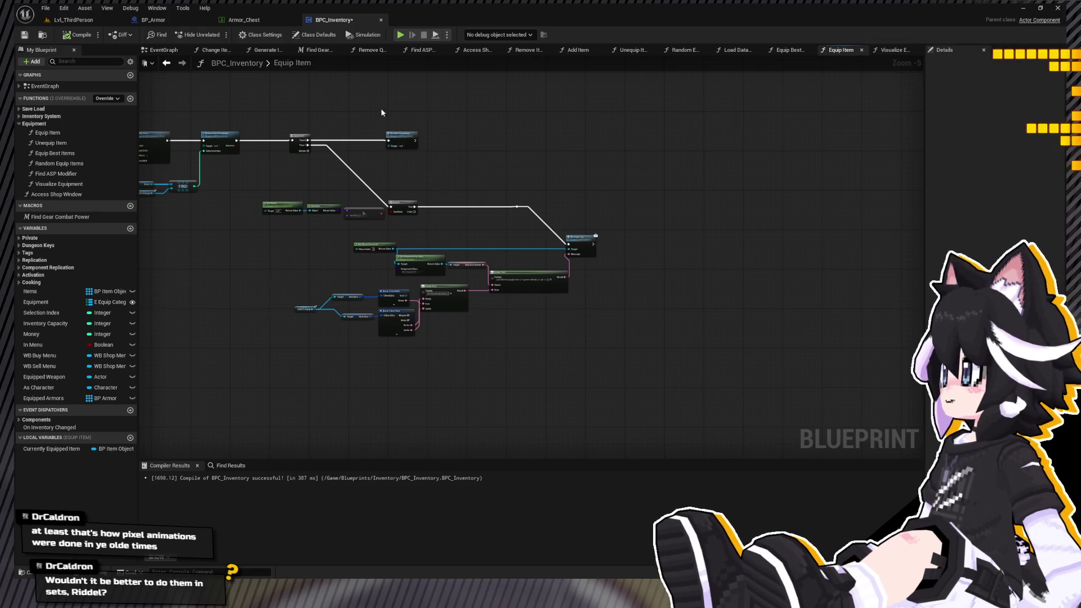
{"action": "left_click_drag", "start_coordinate": [381, 113], "coordinate": [389, 146]}
Open Visualize Equipment and view its SpawnActor, Set Array Elem and Cast To Character nodes.
{"action": "double_click", "coordinate": [411, 176]}
{"action": "scroll", "coordinate": [361, 175], "scroll_direction": "down", "scroll_amount": 5}
{"action": "mouse_move", "coordinate": [519, 241]}
{"action": "left_mouse_down"}
{"action": "mouse_move", "coordinate": [560, 171]}
{"action": "mouse_move", "coordinate": [493, 150]}
{"action": "left_mouse_up"}
{"action": "scroll", "coordinate": [628, 228], "scroll_direction": "up", "scroll_amount": 4}
{"action": "mouse_move", "coordinate": [629, 228]}
{"action": "left_mouse_down"}
{"action": "mouse_move", "coordinate": [470, 215]}
{"action": "mouse_move", "coordinate": [350, 152]}
{"action": "mouse_move", "coordinate": [314, 154]}
{"action": "mouse_move", "coordinate": [409, 114]}
{"action": "left_mouse_up"}
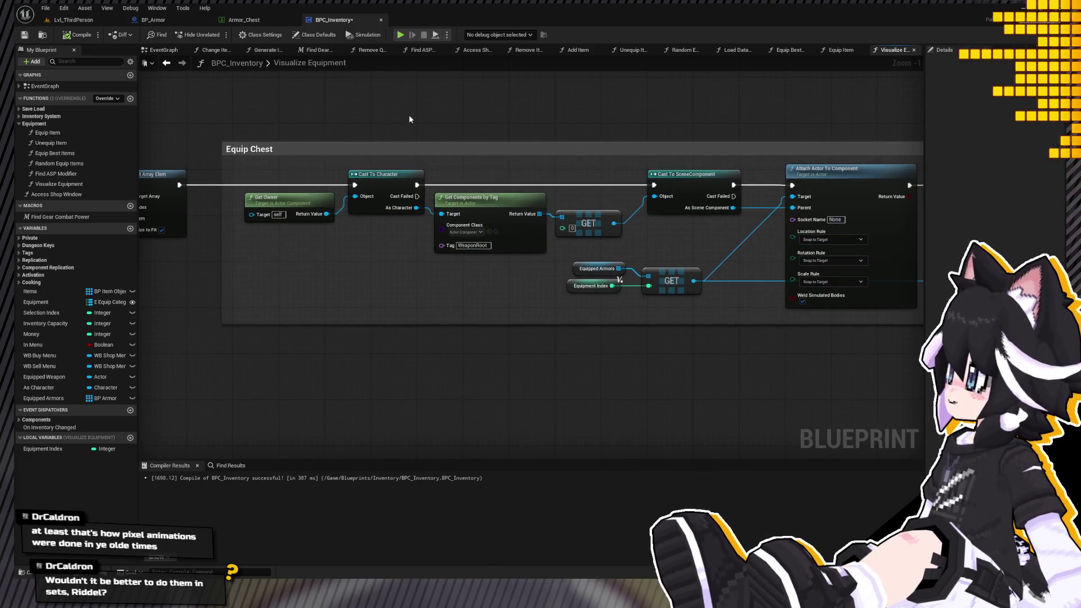
Pan Visualize Equipment past Set Leader Pose Component, Equip Chest, SpawnActor and Break S Gear Data.
{"action": "left_click_drag", "start_coordinate": [492, 130], "coordinate": [141, 129]}
{"action": "mouse_move", "coordinate": [856, 319]}
{"action": "left_mouse_down"}
{"action": "mouse_move", "coordinate": [521, 136]}
{"action": "mouse_move", "coordinate": [685, 155]}
{"action": "left_mouse_up"}
{"action": "left_click_drag", "start_coordinate": [531, 171], "coordinate": [647, 145]}
{"action": "left_click_drag", "start_coordinate": [404, 146], "coordinate": [500, 171]}
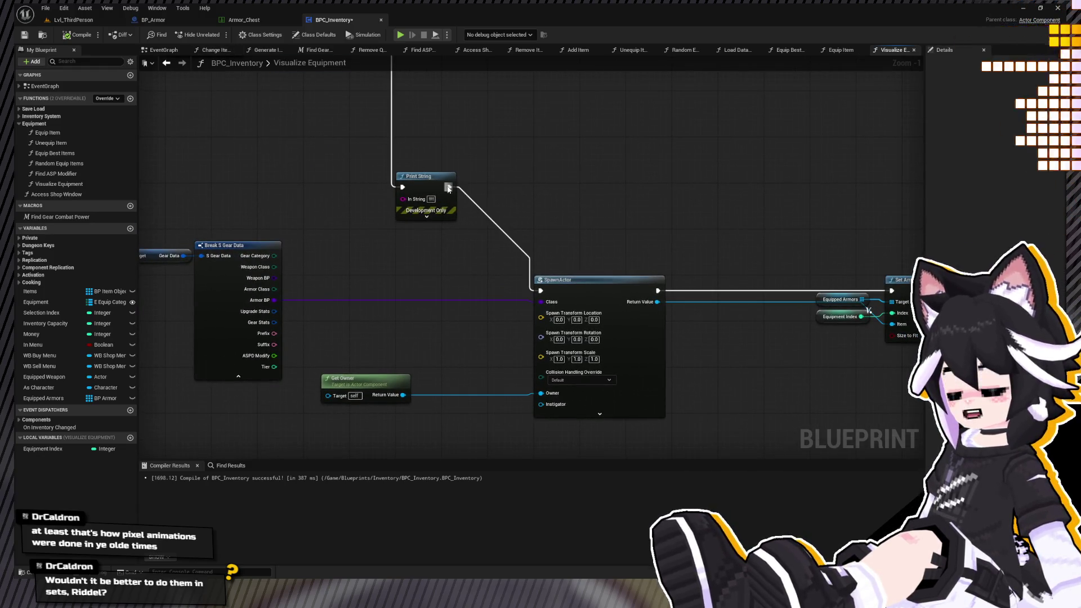
Return to the Lvl_ThirdPerson level and start a play-test.
{"action": "left_click", "coordinate": [75, 20]}
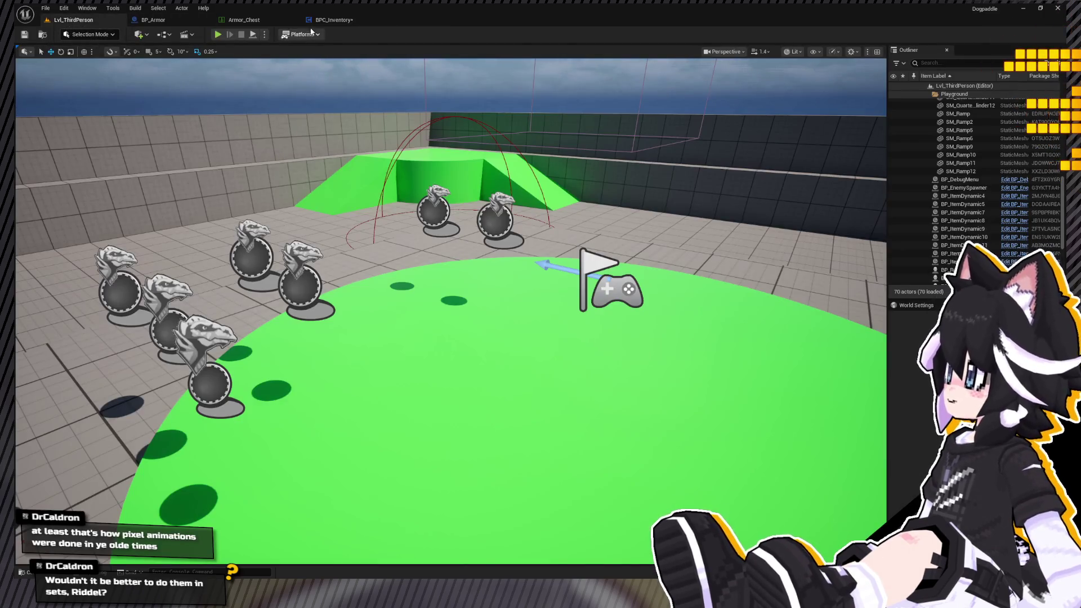
{"action": "left_click", "coordinate": [315, 20]}
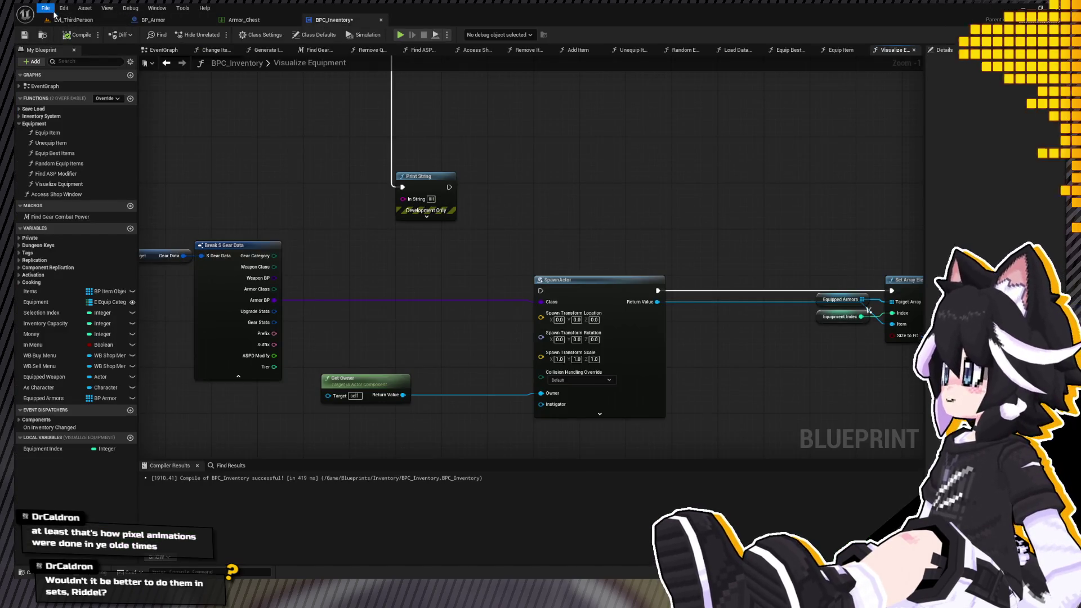
{"action": "left_click", "coordinate": [74, 20]}
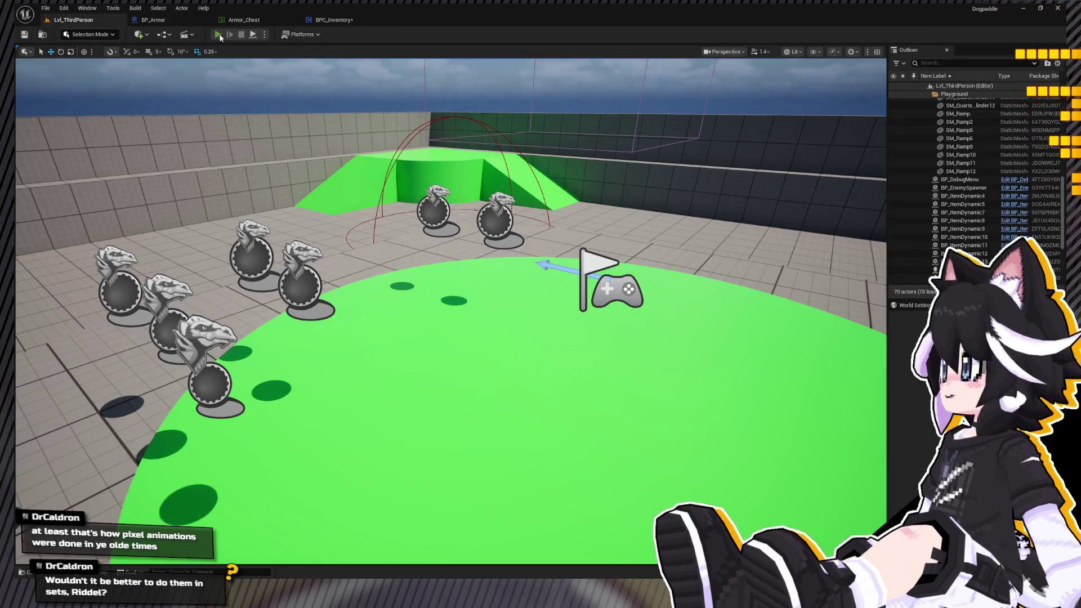
{"action": "left_click", "coordinate": [218, 35]}
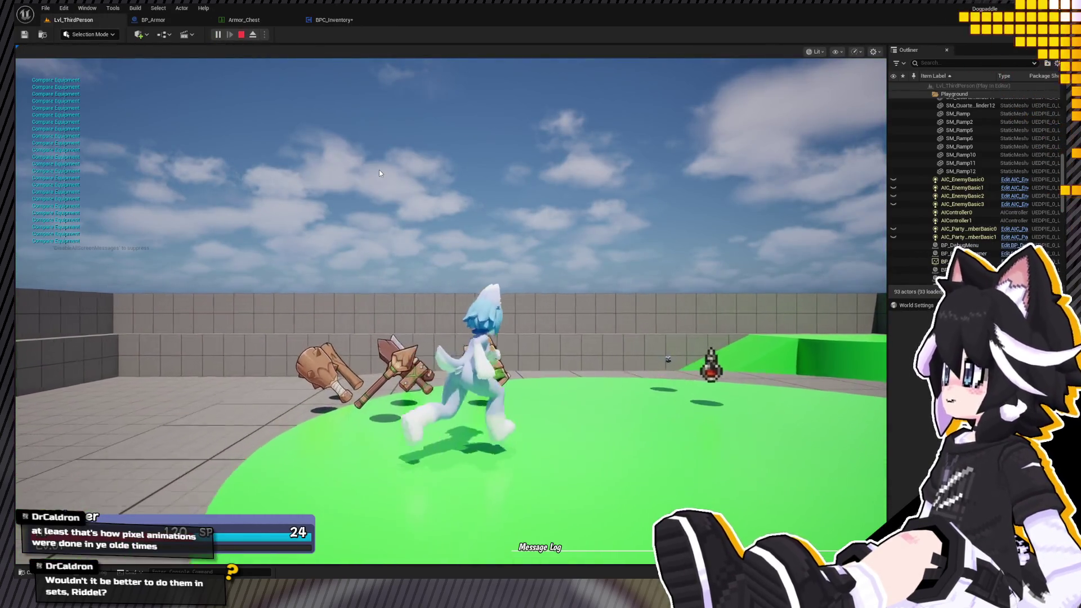
Walk over the items and equip the Nimble Undershirt from the in-game inventory.
{"action": "key", "text": "a"}
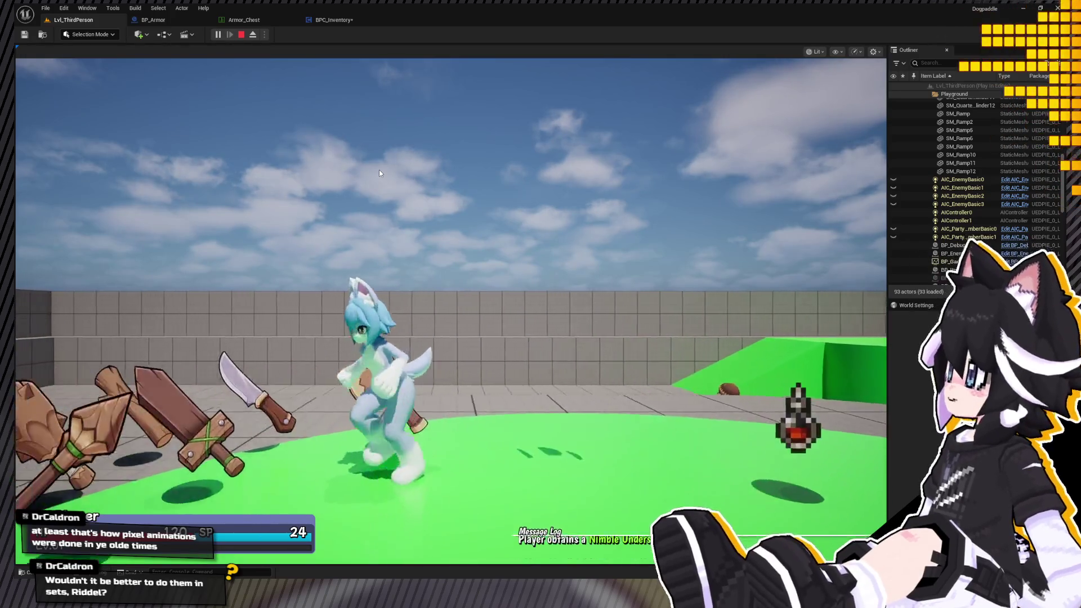
{"action": "key", "text": "Tab"}
{"action": "key", "text": "e"}
{"action": "key", "text": "Return"}
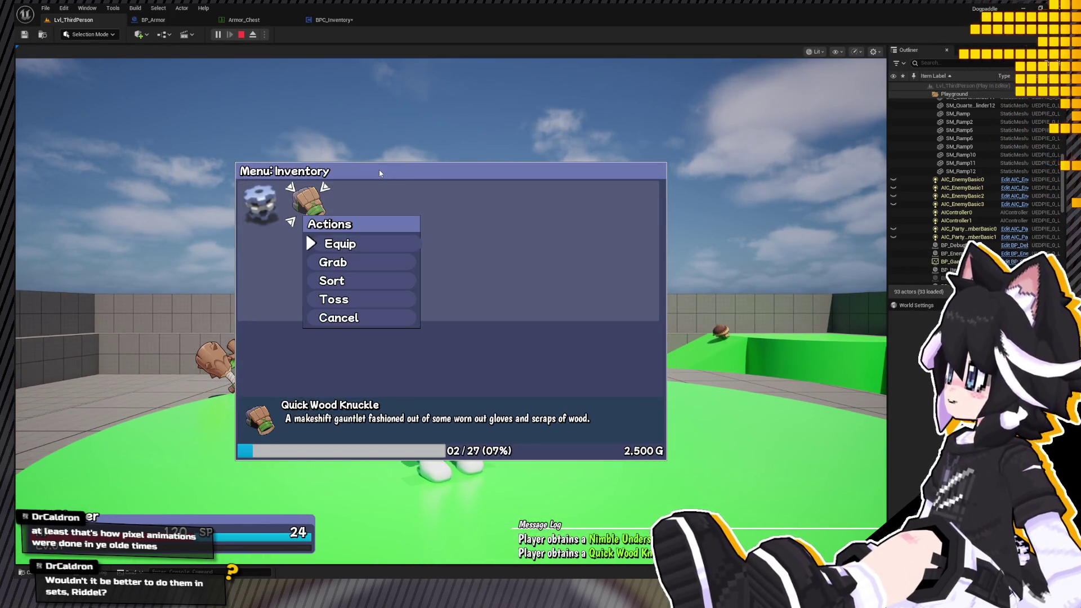
{"action": "key", "text": "Left"}
{"action": "key", "text": "Return"}
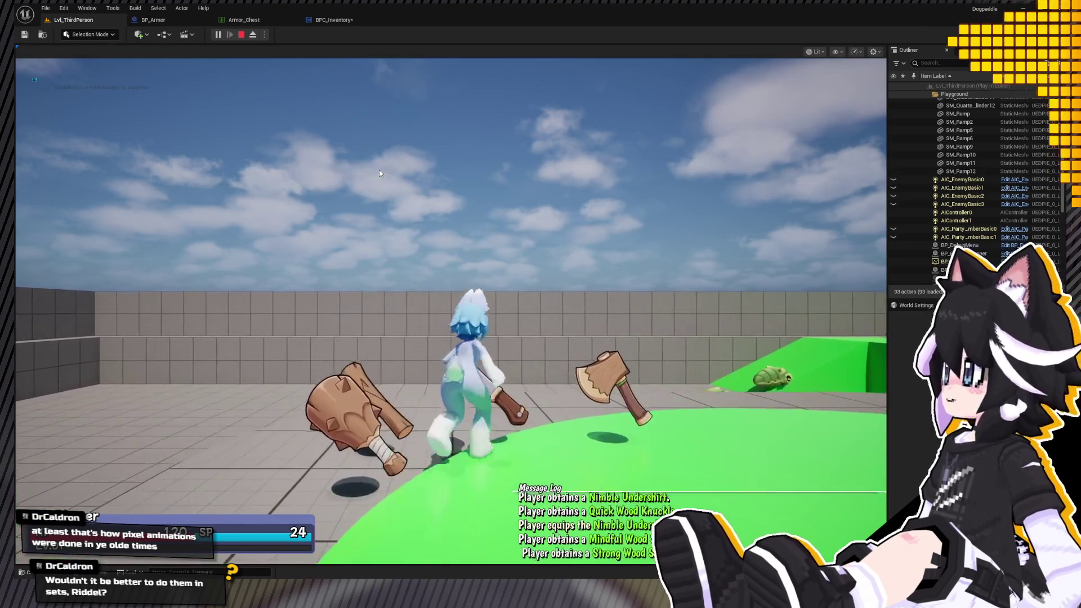
Browse the inventory weapons and equip the Magical Wood Hatchet, checking it in hand.
{"action": "key", "text": "Tab"}
{"action": "key", "text": "Return"}
{"action": "key", "text": "Right"}
{"action": "key", "text": "Right"}
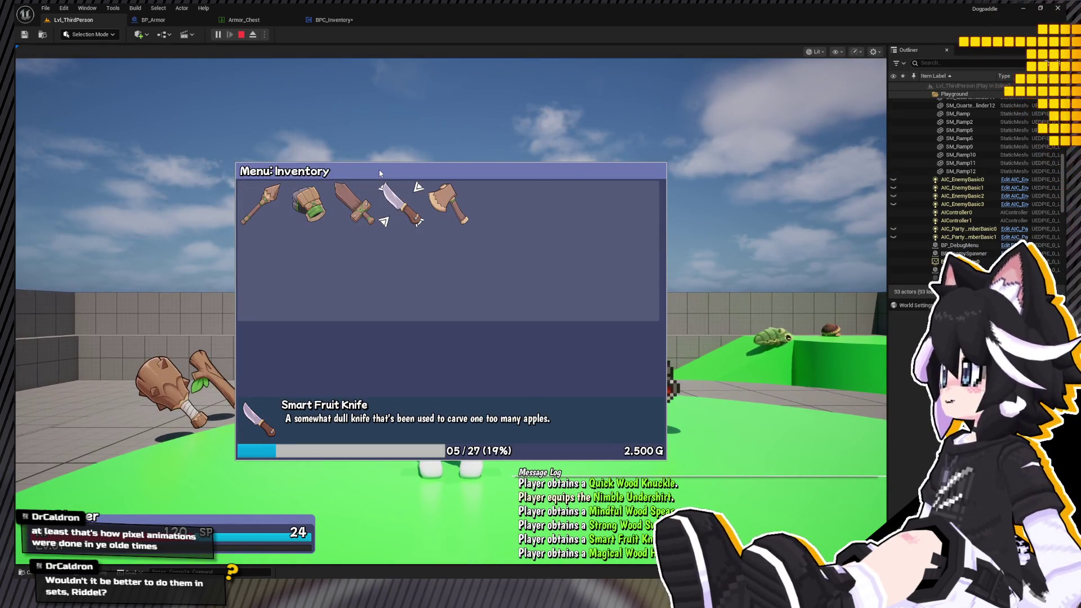
{"action": "key", "text": "Left"}
{"action": "key", "text": "Escape"}
{"action": "key", "text": "Return"}
{"action": "key", "text": "Right"}
{"action": "key", "text": "Right"}
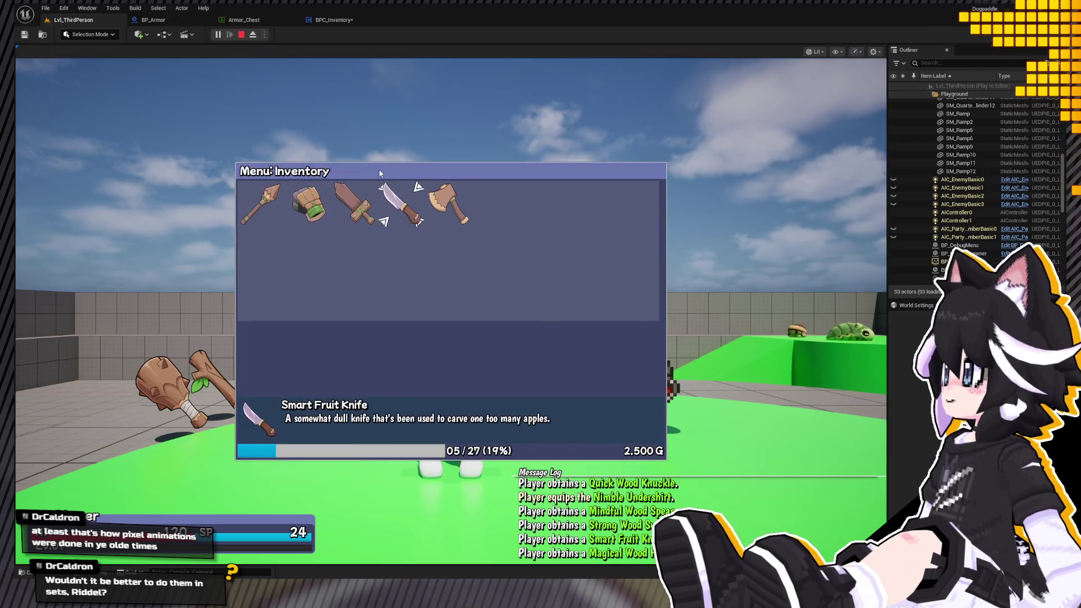
{"action": "key", "text": "Right"}
{"action": "key", "text": "Return"}
{"action": "key", "text": "Escape"}
Equip the Smart Fruit Knife from the inventory.
{"action": "key", "text": "Return"}
{"action": "key", "text": "Right"}
{"action": "key", "text": "Right"}
{"action": "key", "text": "Right"}
{"action": "key", "text": "Return"}
{"action": "key", "text": "Return"}
{"action": "key", "text": "Escape"}
Equip the Strong Wood Sword and pick up more items.
{"action": "key", "text": "Return"}
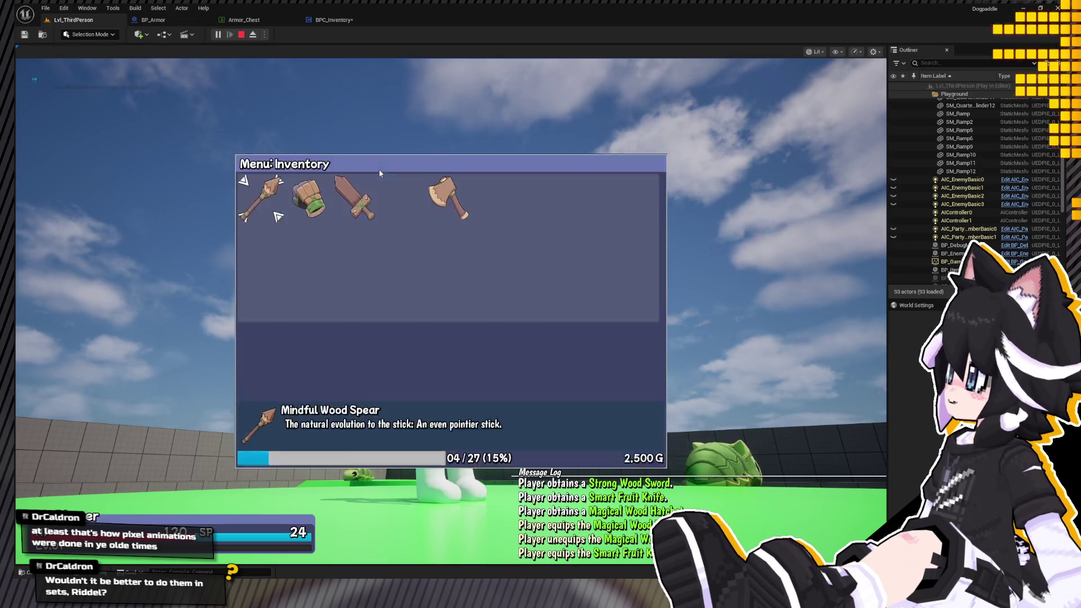
{"action": "key", "text": "Left"}
{"action": "key", "text": "Return"}
{"action": "key", "text": "Return"}
{"action": "key", "text": "Escape"}
{"action": "key", "text": "a"}
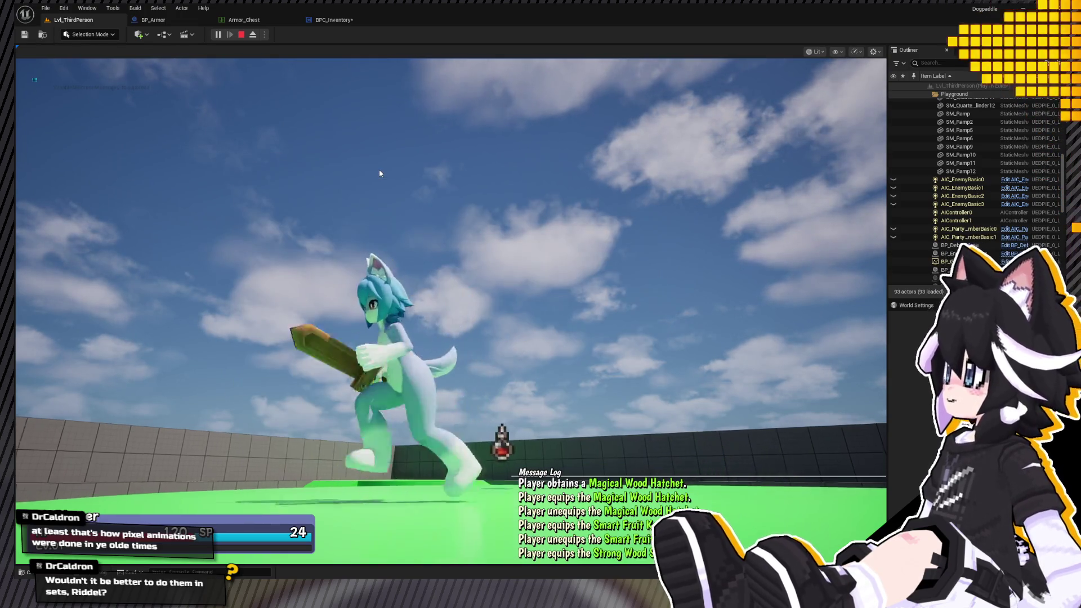
{"action": "key", "text": "e"}
Equip another weapon, review the gear in the equipment menu, and stop the play-test.
{"action": "key", "text": "Return"}
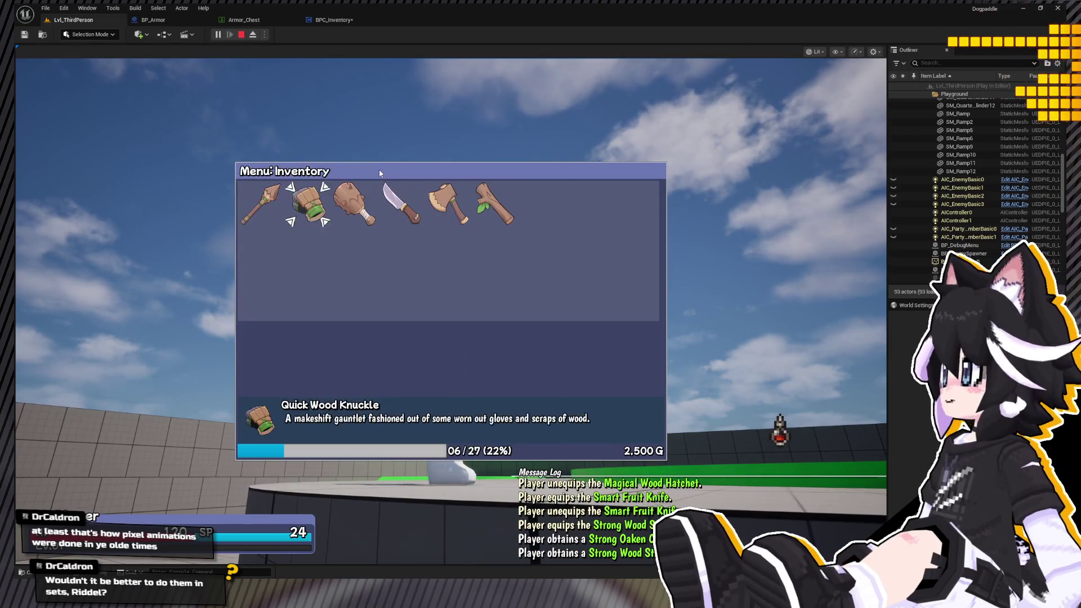
{"action": "key", "text": "Right"}
{"action": "key", "text": "Return"}
{"action": "key", "text": "Return"}
{"action": "key", "text": "Escape"}
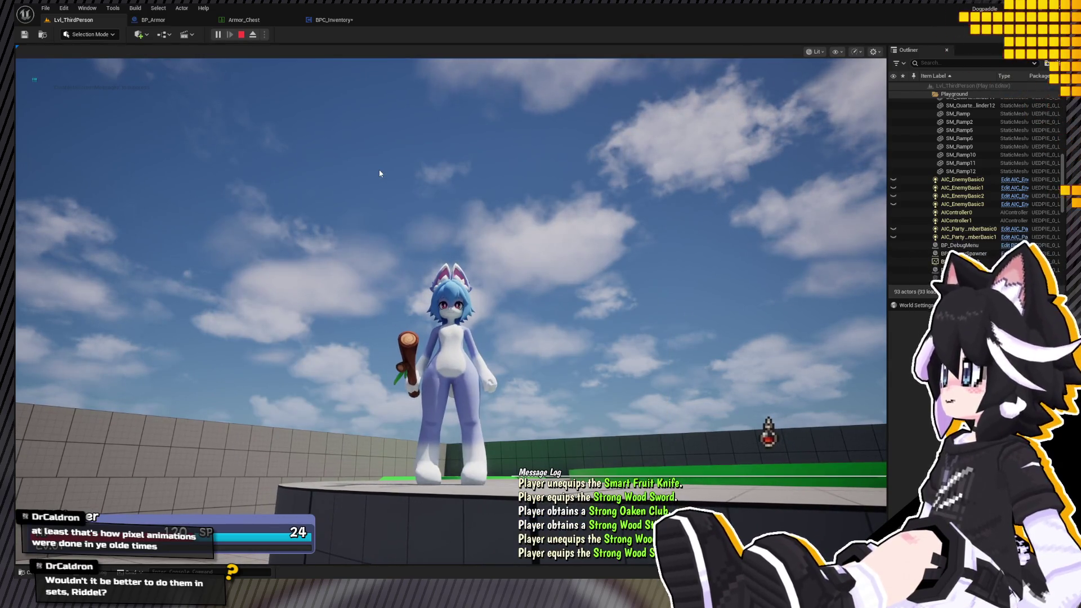
{"action": "key", "text": "e"}
{"action": "key", "text": "e"}
{"action": "key", "text": "e"}
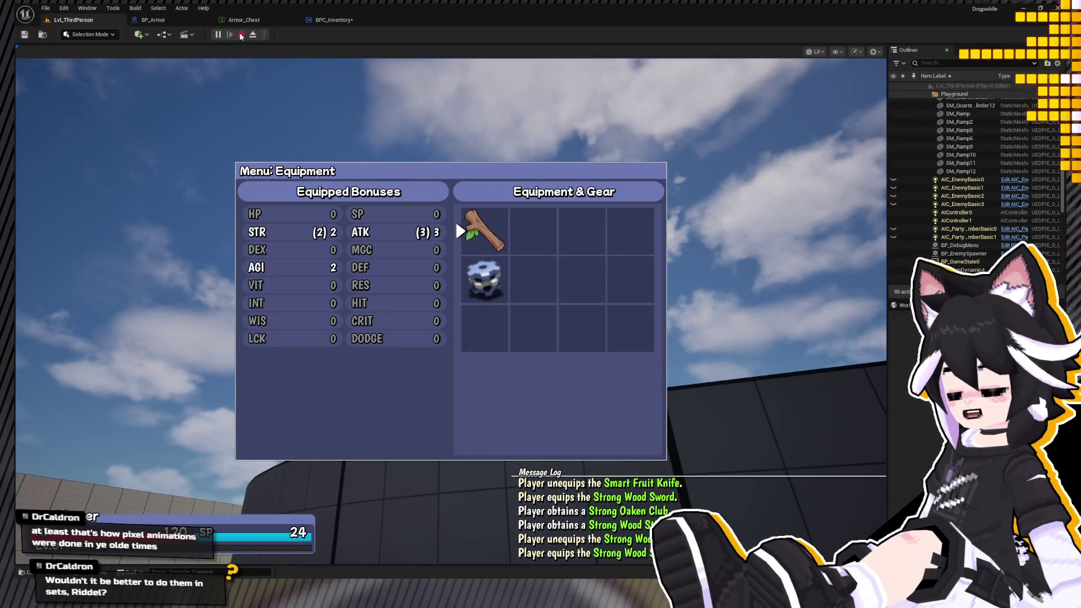
{"action": "left_click", "coordinate": [241, 34]}
In BPC_Inventory, connect Print String's exec to SpawnActor and move Set Array Elem and Equip Chest left.
{"action": "left_click", "coordinate": [337, 21]}
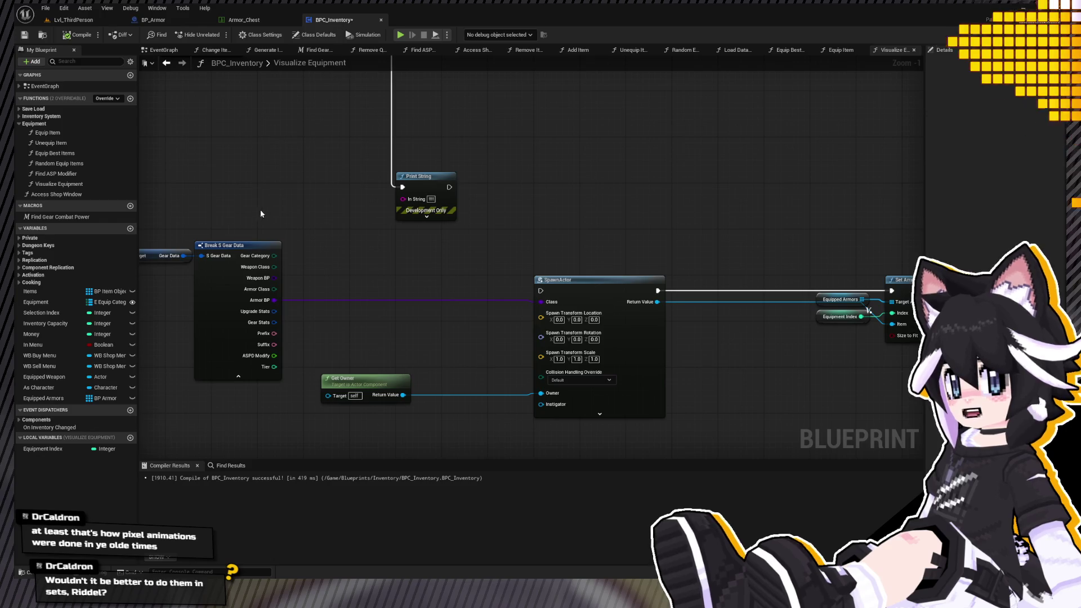
{"action": "left_click_drag", "start_coordinate": [453, 188], "coordinate": [542, 291]}
{"action": "left_click_drag", "start_coordinate": [465, 239], "coordinate": [531, 360]}
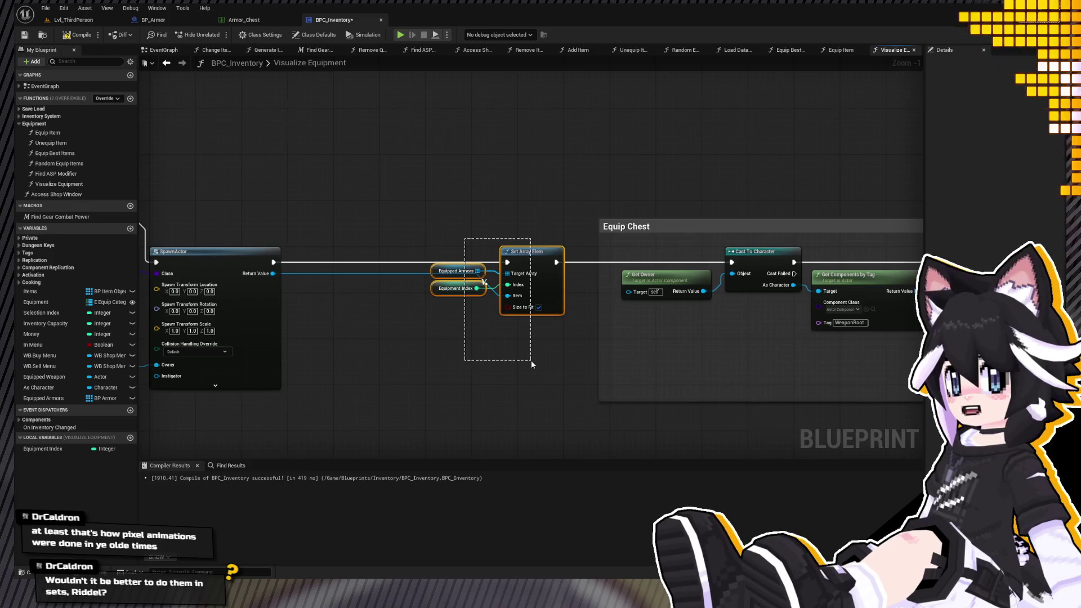
{"action": "left_click_drag", "start_coordinate": [540, 257], "coordinate": [402, 262]}
{"action": "left_click_drag", "start_coordinate": [534, 263], "coordinate": [522, 260]}
{"action": "left_click_drag", "start_coordinate": [446, 211], "coordinate": [352, 208]}
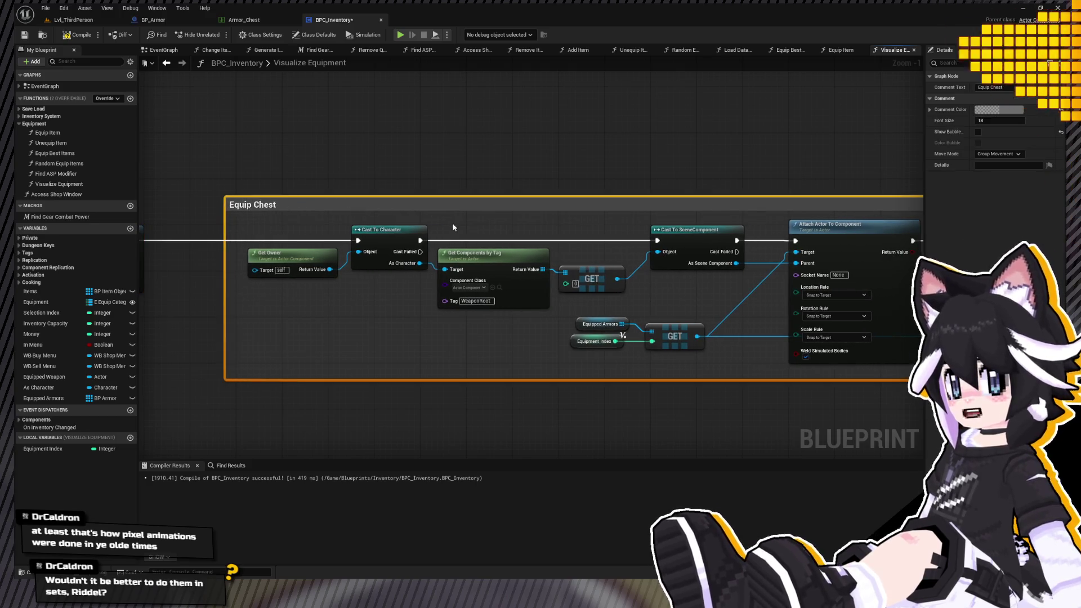
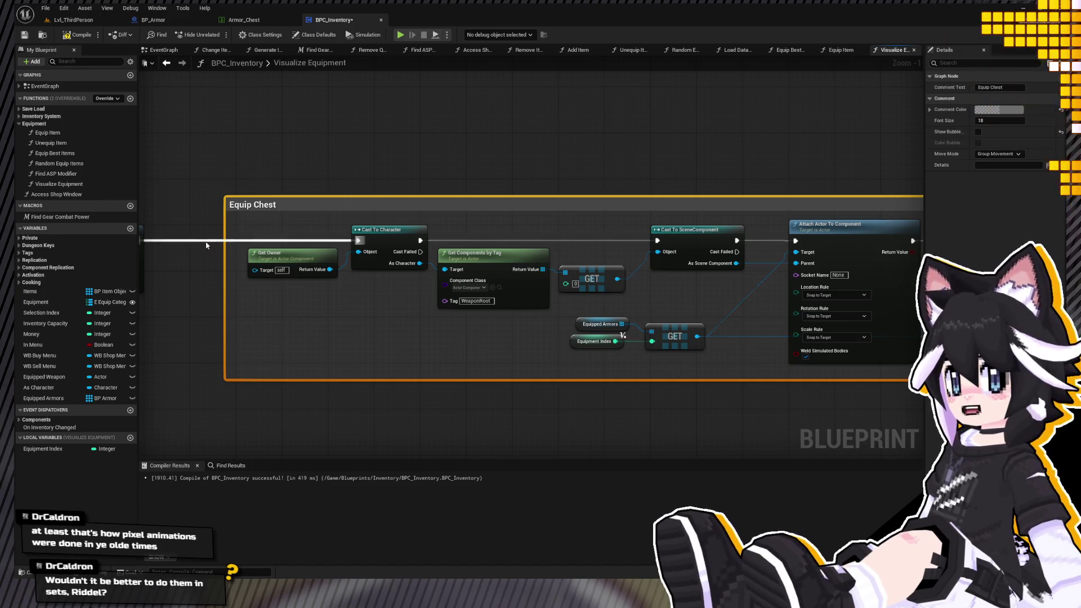
Review the Equip Chest group in Visualize Equipment, then open the Equip Item function graph.
{"action": "left_click_drag", "start_coordinate": [437, 253], "coordinate": [6, 244]}
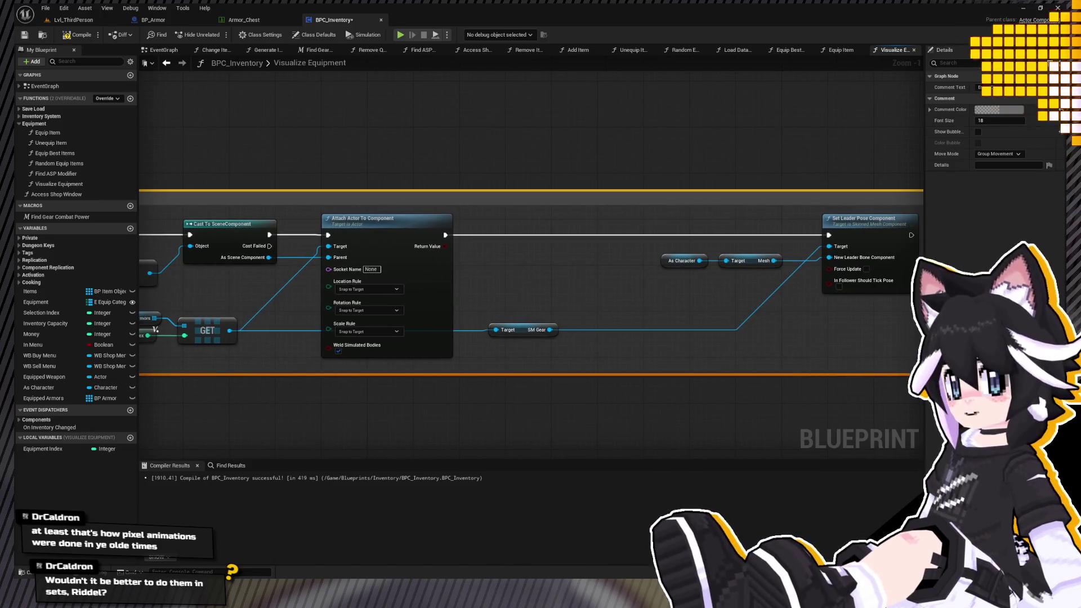
{"action": "left_click_drag", "start_coordinate": [206, 251], "coordinate": [206, 250]}
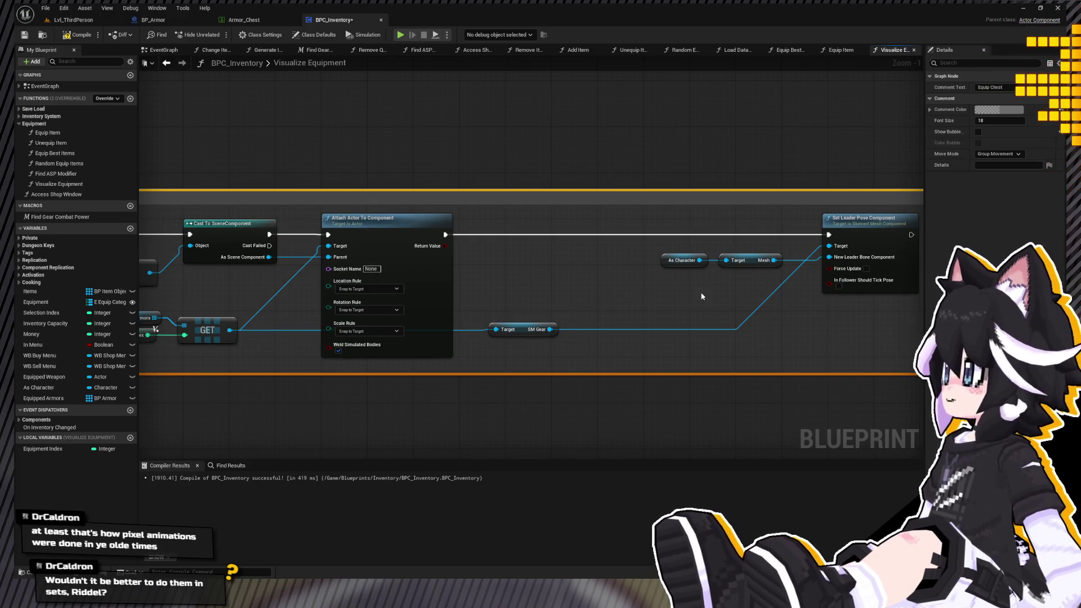
{"action": "mouse_move", "coordinate": [388, 268]}
{"action": "left_mouse_down"}
{"action": "mouse_move", "coordinate": [541, 276]}
{"action": "mouse_move", "coordinate": [622, 294]}
{"action": "left_mouse_up"}
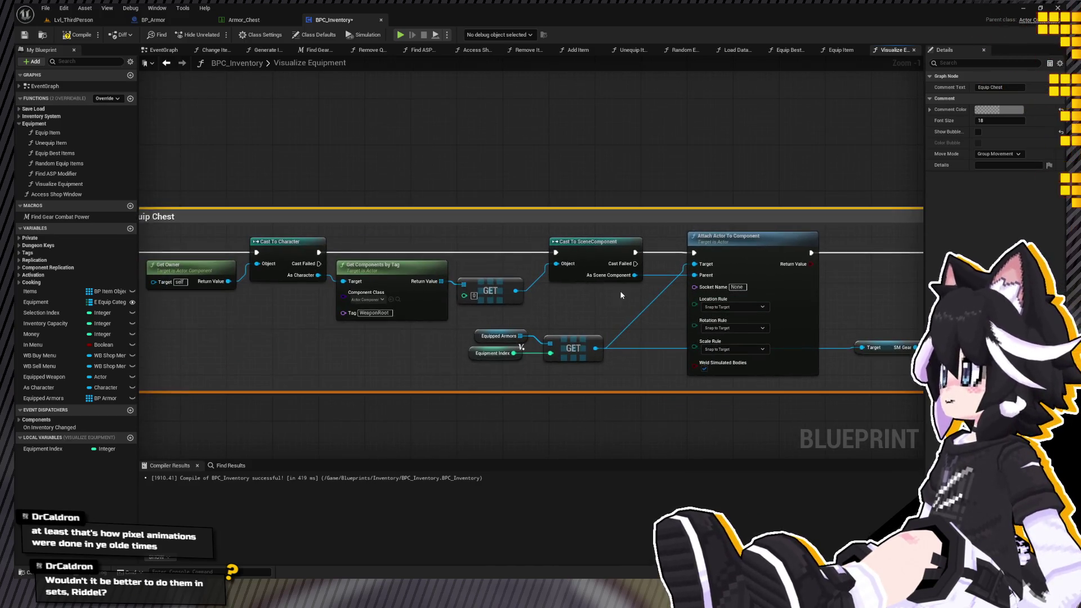
{"action": "left_click_drag", "start_coordinate": [524, 291], "coordinate": [554, 291]}
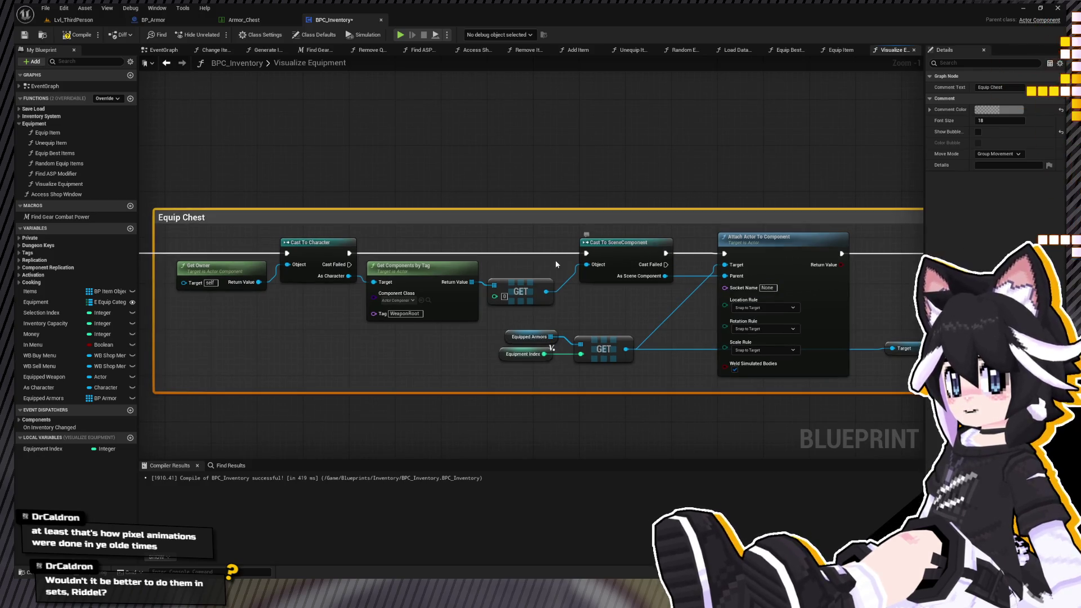
{"action": "double_click", "coordinate": [67, 132]}
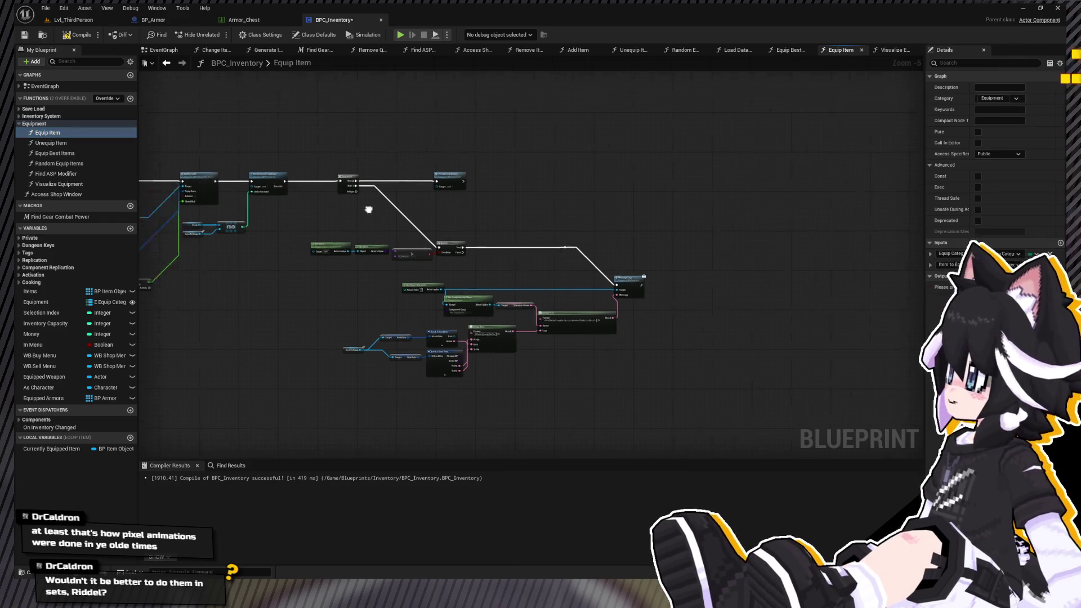
Select Unequip Item's GET and Destroy Actor nodes, then return to Visualize Equipment.
{"action": "double_click", "coordinate": [87, 143]}
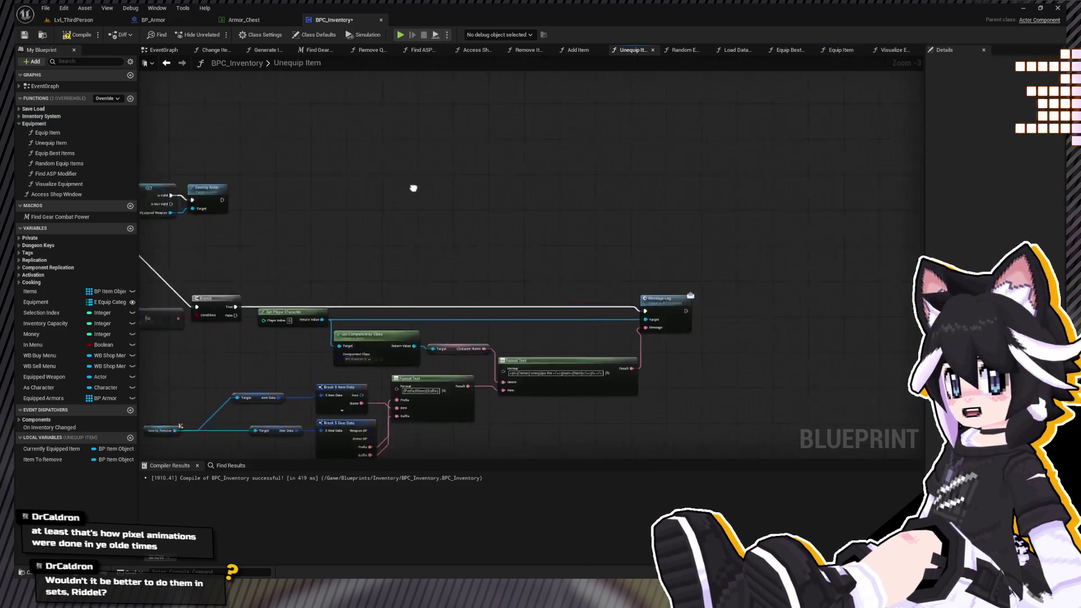
{"action": "mouse_move", "coordinate": [513, 209]}
{"action": "left_mouse_down"}
{"action": "mouse_move", "coordinate": [198, 194]}
{"action": "mouse_move", "coordinate": [292, 186]}
{"action": "left_mouse_up"}
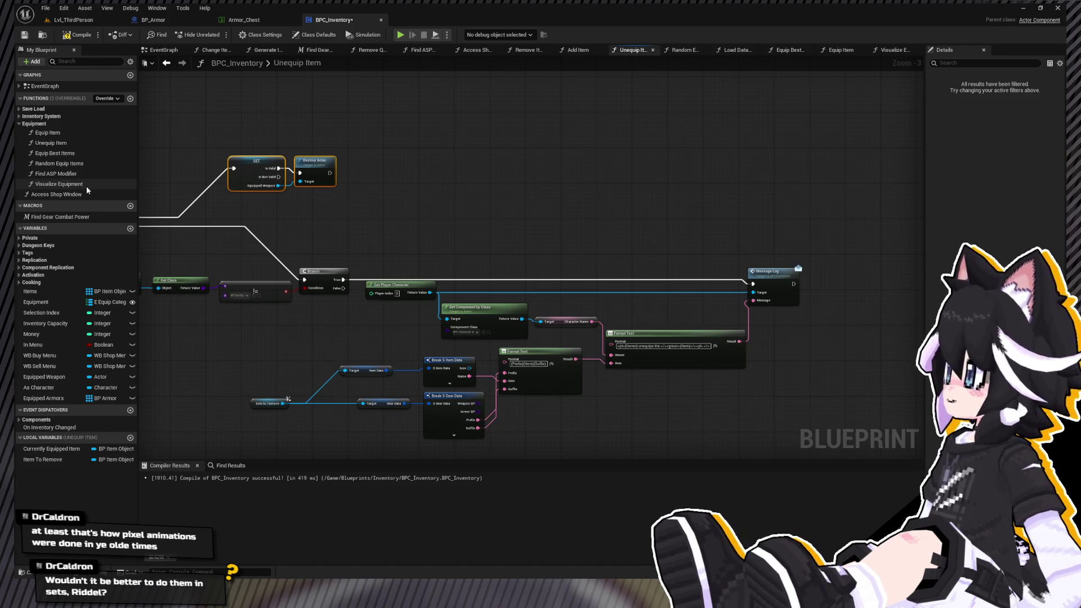
{"action": "left_click_drag", "start_coordinate": [354, 212], "coordinate": [475, 229]}
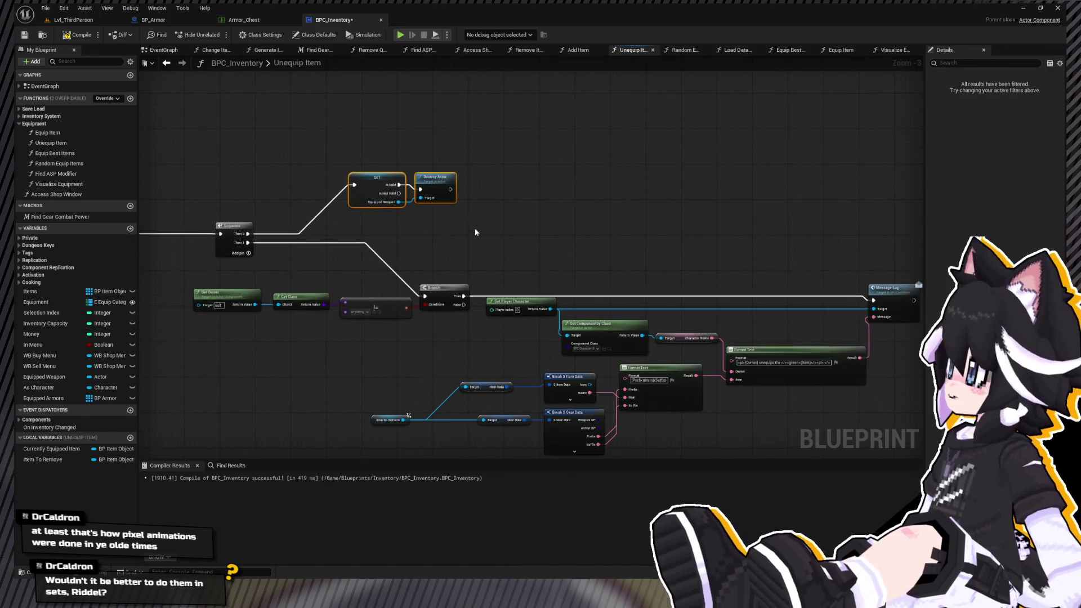
{"action": "scroll", "coordinate": [437, 135], "scroll_direction": "up", "scroll_amount": 3}
{"action": "left_click", "coordinate": [445, 189]}
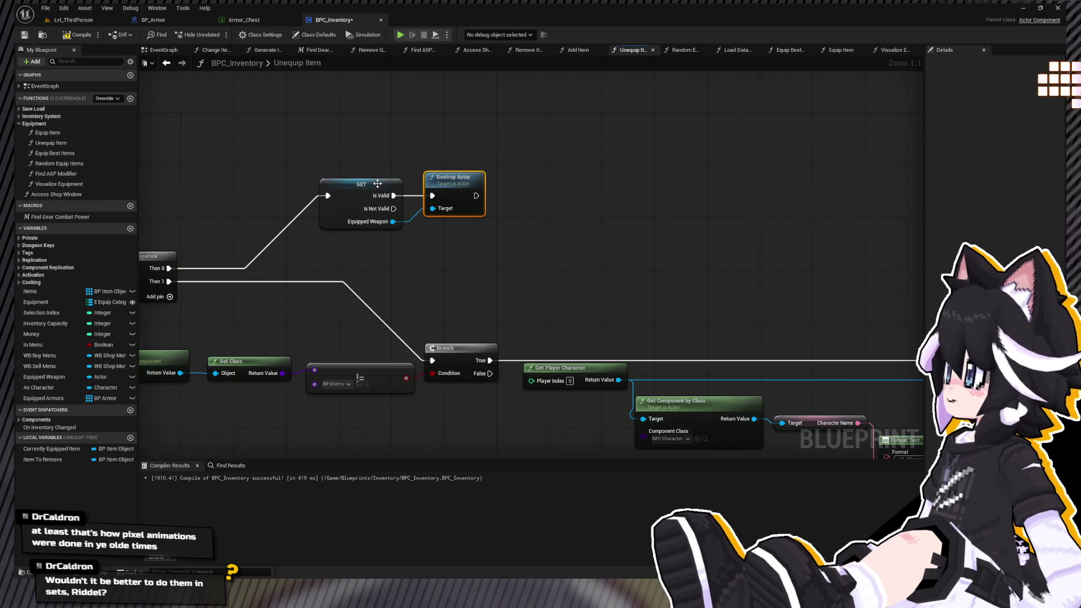
{"action": "left_click_drag", "start_coordinate": [377, 184], "coordinate": [512, 204]}
{"action": "left_click_drag", "start_coordinate": [664, 169], "coordinate": [447, 277]}
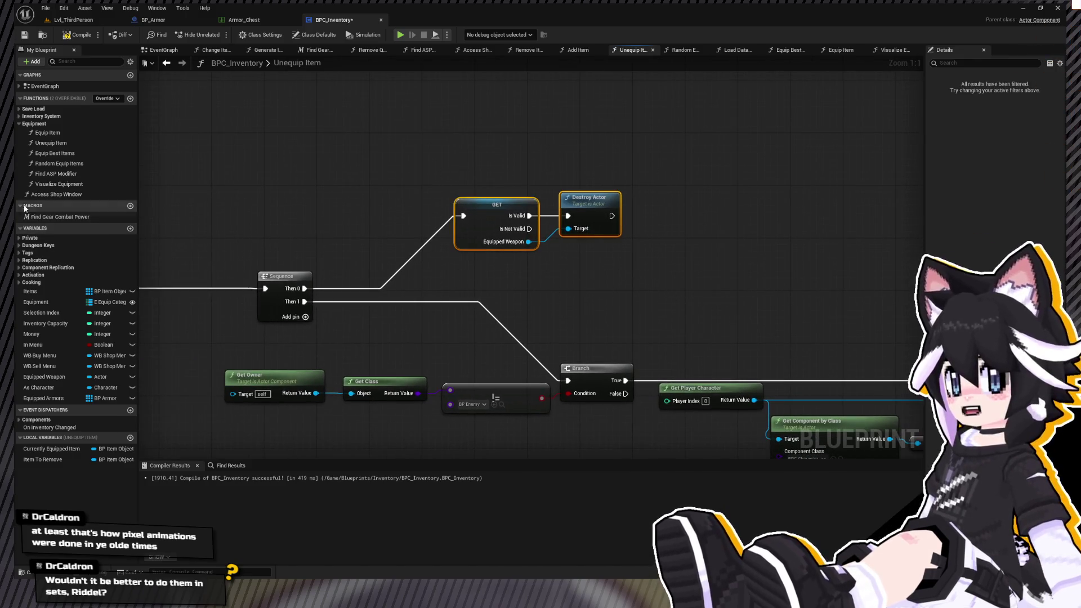
{"action": "double_click", "coordinate": [101, 185]}
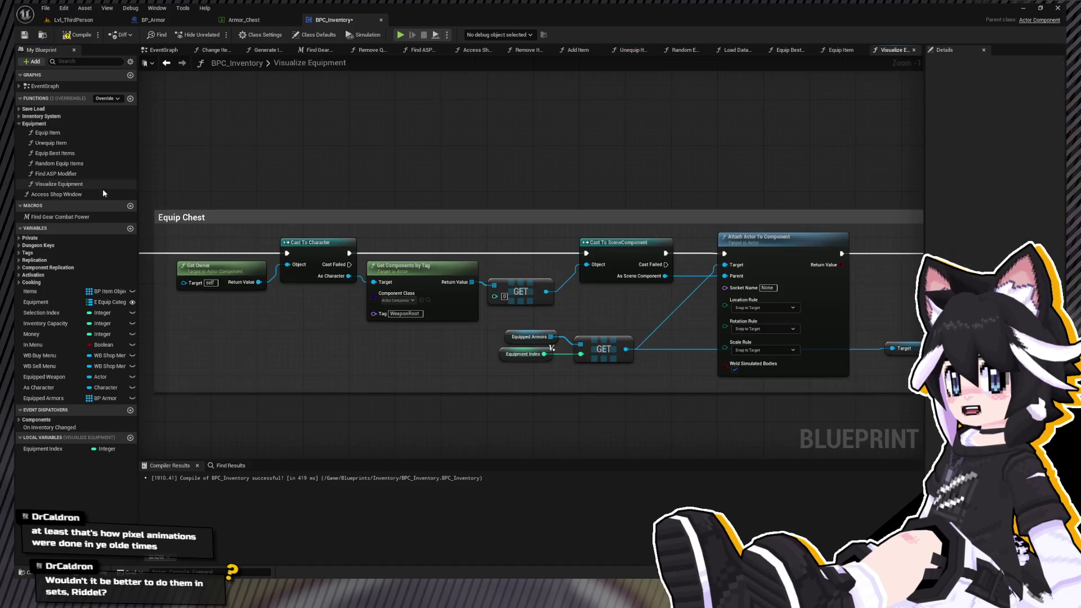
Insert a Sequence after the Switch's Weapon output, routing Then 1 into SpawnActor.
{"action": "scroll", "coordinate": [468, 309], "scroll_direction": "down", "scroll_amount": 4}
{"action": "scroll", "coordinate": [440, 336], "scroll_direction": "up", "scroll_amount": 2}
{"action": "left_click_drag", "start_coordinate": [440, 336], "coordinate": [259, 429]}
{"action": "mouse_move", "coordinate": [524, 308]}
{"action": "left_mouse_down"}
{"action": "mouse_move", "coordinate": [627, 167]}
{"action": "mouse_move", "coordinate": [613, 155]}
{"action": "mouse_move", "coordinate": [634, 160]}
{"action": "mouse_move", "coordinate": [584, 156]}
{"action": "left_mouse_up"}
{"action": "left_click_drag", "start_coordinate": [648, 73], "coordinate": [457, 177]}
Paste the GET and Destroy Actor nodes, wire Then 0 into GET, and switch to Lvl_ThirdPerson.
{"action": "key", "text": "ctrl+v"}
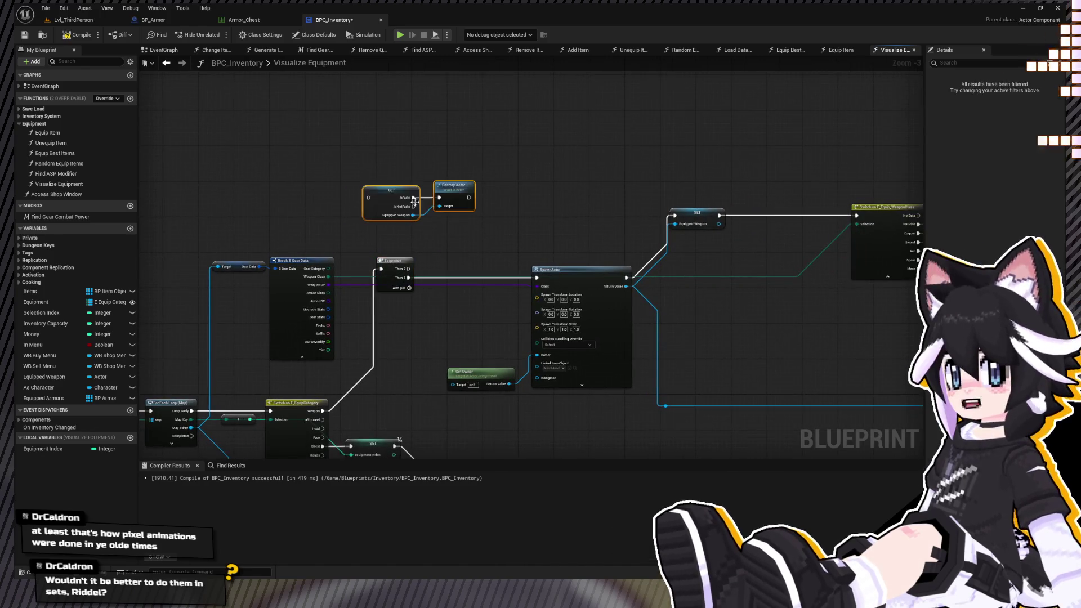
{"action": "scroll", "coordinate": [427, 198], "scroll_direction": "up", "scroll_amount": 3}
{"action": "mouse_move", "coordinate": [396, 304]}
{"action": "left_mouse_down"}
{"action": "mouse_move", "coordinate": [339, 199]}
{"action": "mouse_move", "coordinate": [462, 199]}
{"action": "mouse_move", "coordinate": [464, 214]}
{"action": "left_mouse_up"}
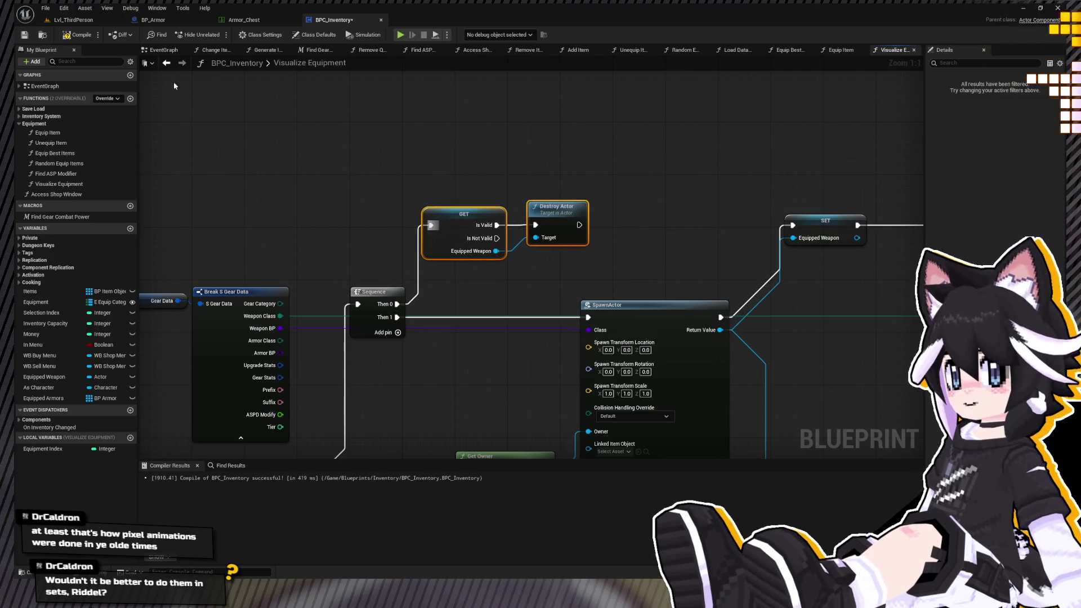
{"action": "left_click", "coordinate": [80, 17]}
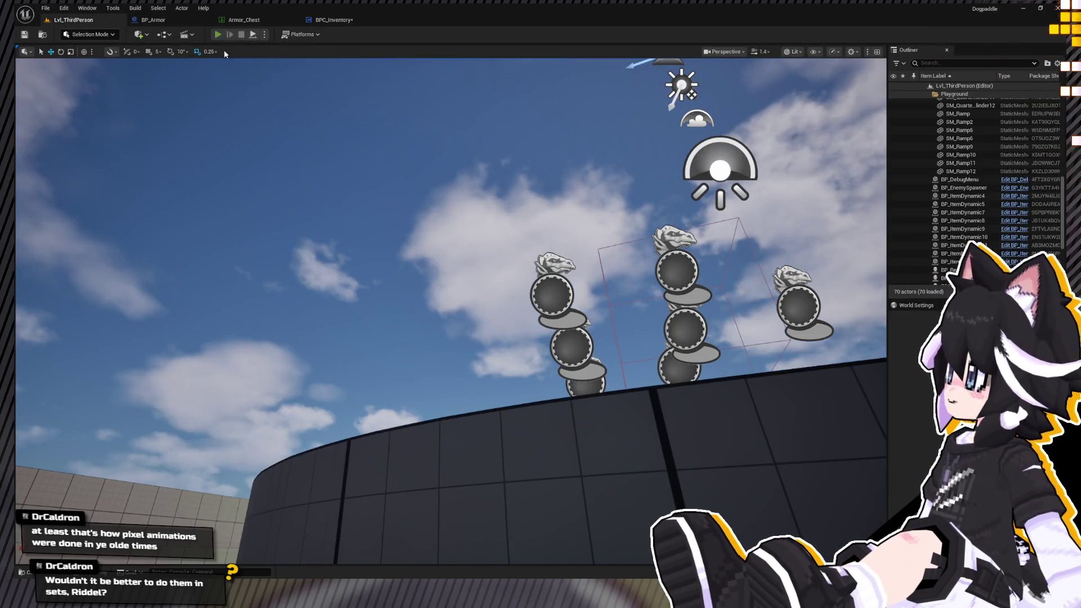
Start a play-test, equip the Layered Undershirt from the inventory, and move around the arena.
{"action": "left_click", "coordinate": [217, 34]}
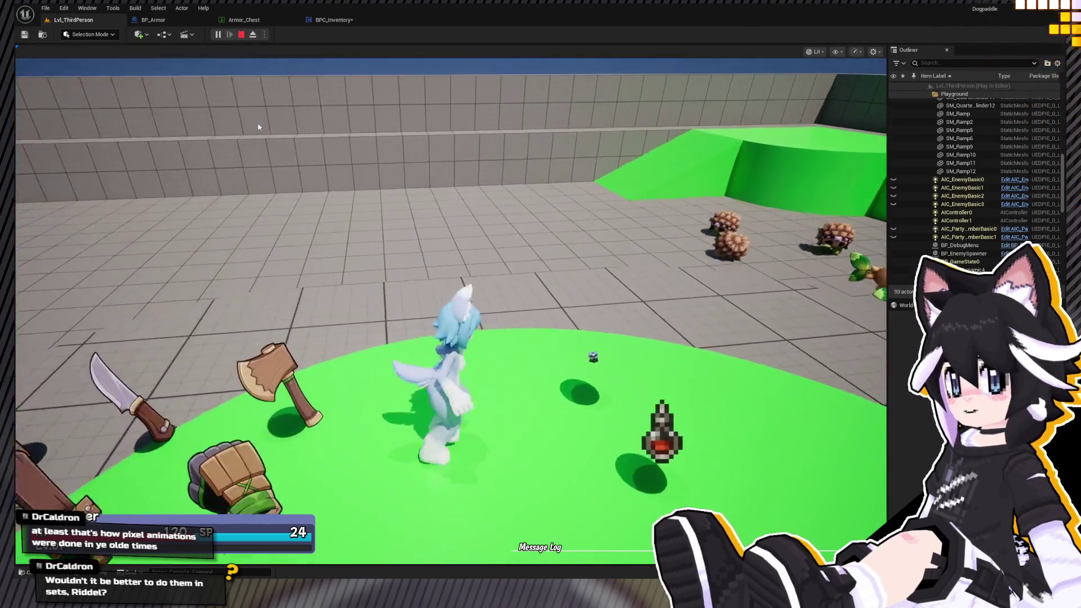
{"action": "key", "text": "Tab"}
{"action": "key", "text": "Right"}
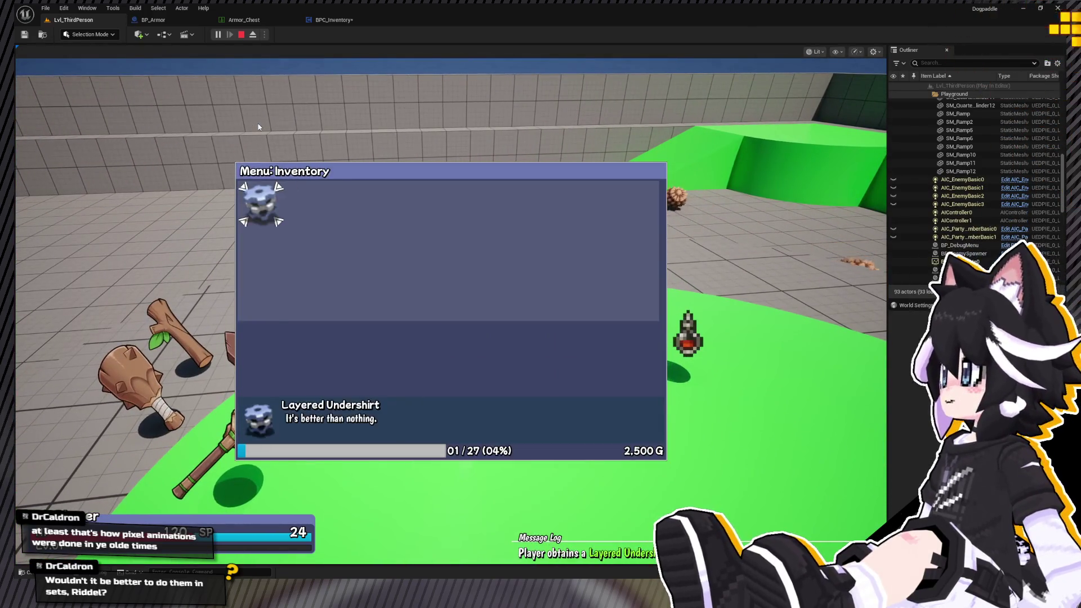
{"action": "key", "text": "Return"}
{"action": "key", "text": "Escape"}
{"action": "key", "text": "a"}
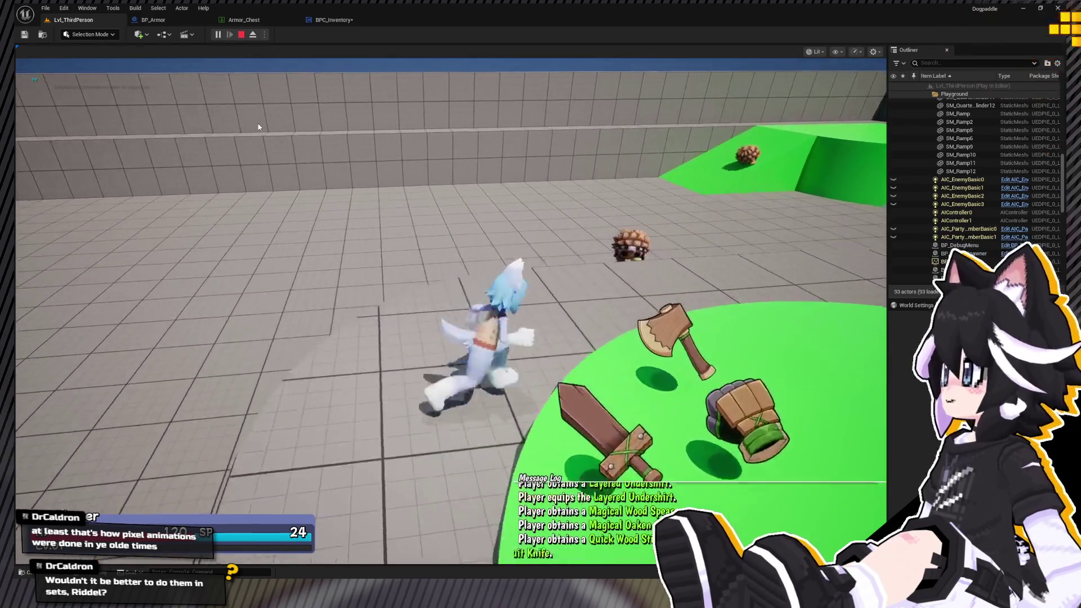
{"action": "key", "text": "s"}
Equip the Quick Wood Stick, then swap to the Mindful Fruit Knife via the inventory.
{"action": "key", "text": "Tab"}
{"action": "key", "text": "Return"}
{"action": "key", "text": "Escape"}
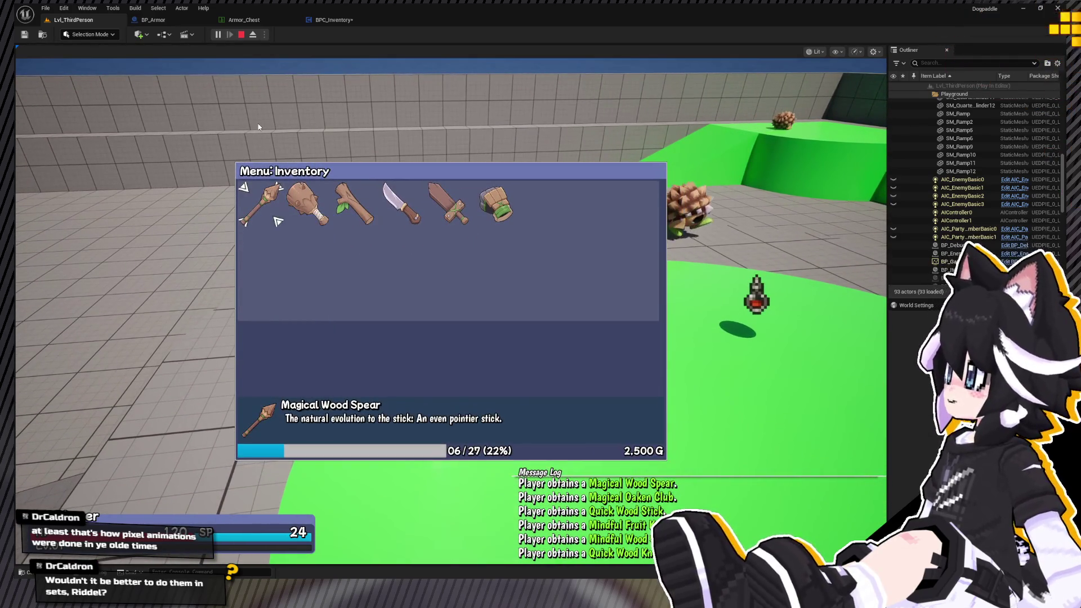
{"action": "key", "text": "Right"}
{"action": "key", "text": "Right"}
{"action": "key", "text": "Return"}
{"action": "key", "text": "Return"}
{"action": "key", "text": "Tab"}
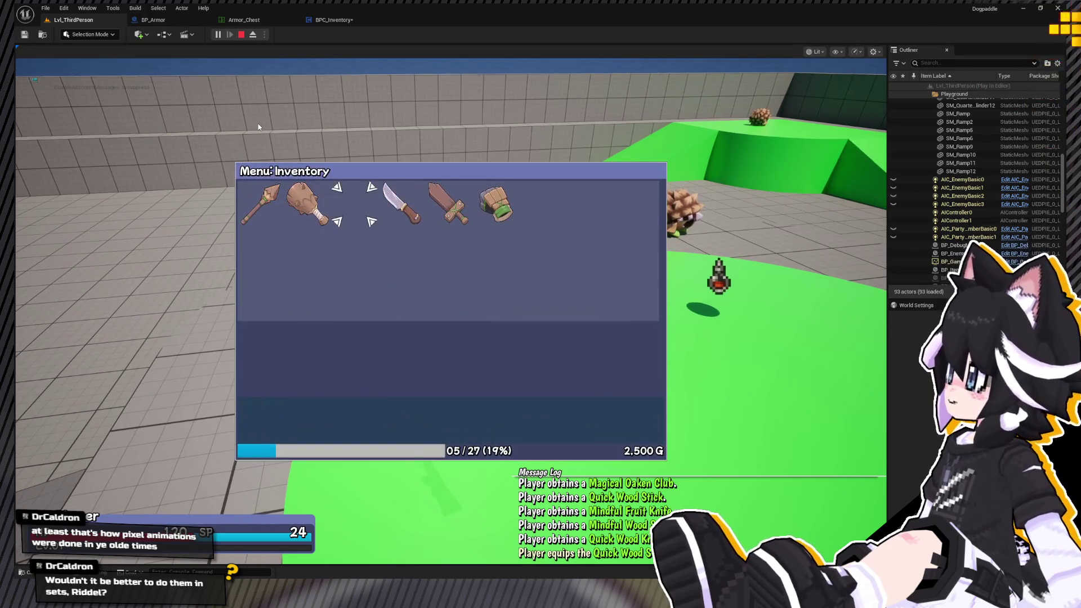
{"action": "key", "text": "Right"}
{"action": "key", "text": "Return"}
{"action": "key", "text": "Return"}
Cycle weapons to the Magical Oaken Club, then close the inventory from the empty sixth slot.
{"action": "key", "text": "Tab"}
{"action": "key", "text": "Right"}
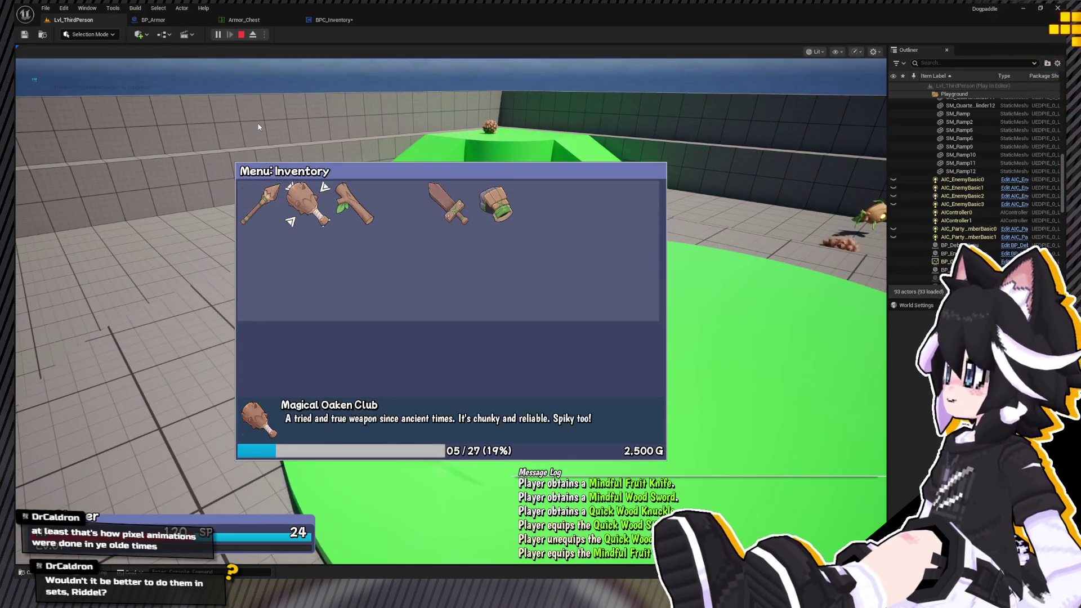
{"action": "key", "text": "Return"}
{"action": "key", "text": "Return"}
{"action": "key", "text": "Tab"}
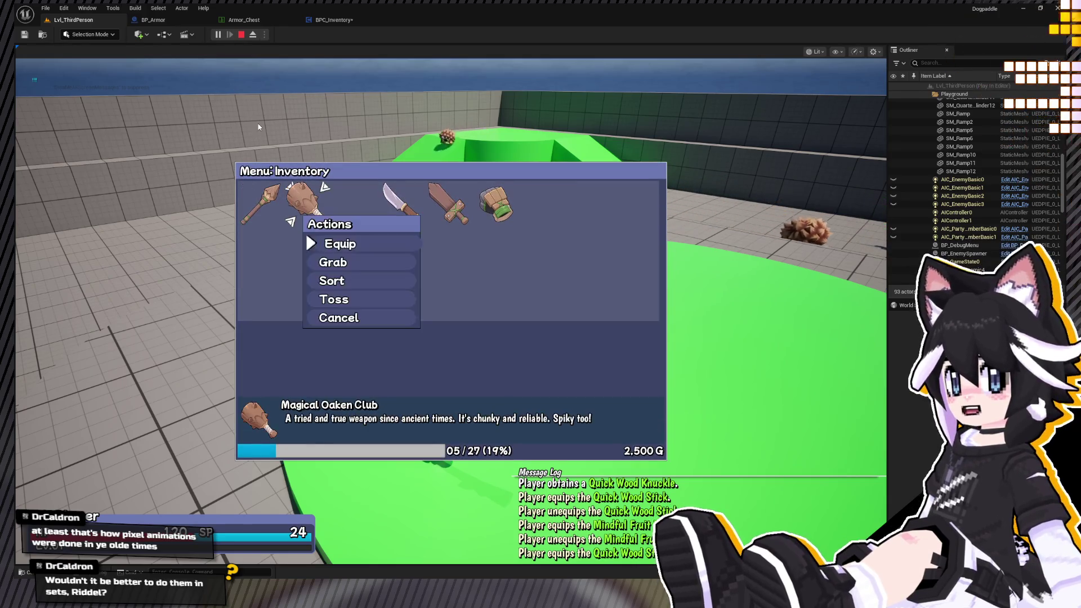
{"action": "key", "text": "Return"}
{"action": "key", "text": "Tab"}
{"action": "key", "text": "Right"}
{"action": "key", "text": "Right"}
{"action": "key", "text": "Right"}
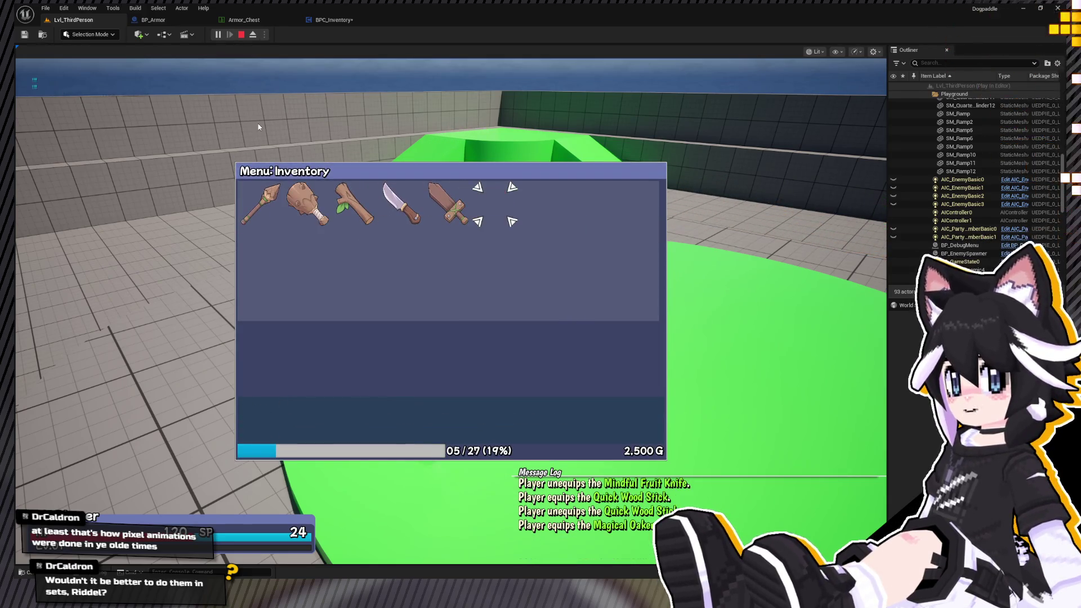
{"action": "key", "text": "Return"}
Open and close the inventory, then choose Attack on the Burrble from the battle menu.
{"action": "key", "text": "Tab"}
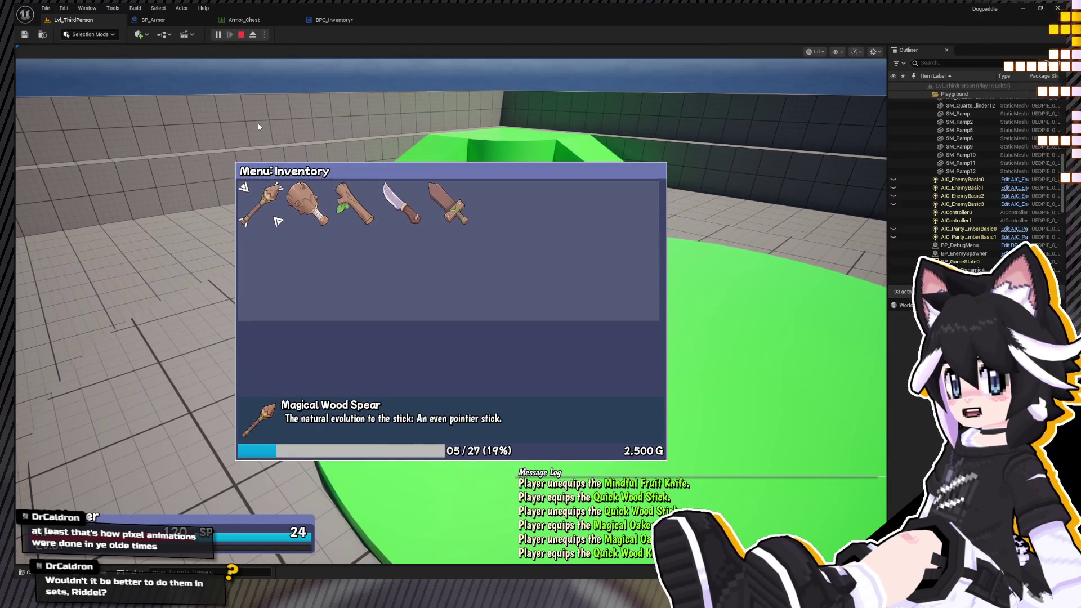
{"action": "key", "text": "Tab"}
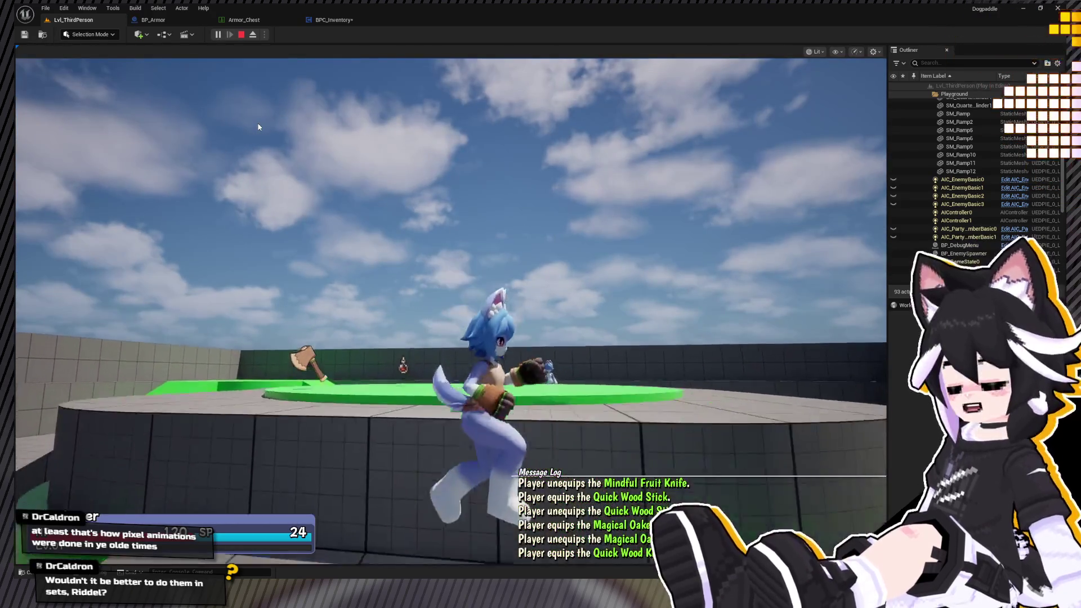
{"action": "key", "text": "w"}
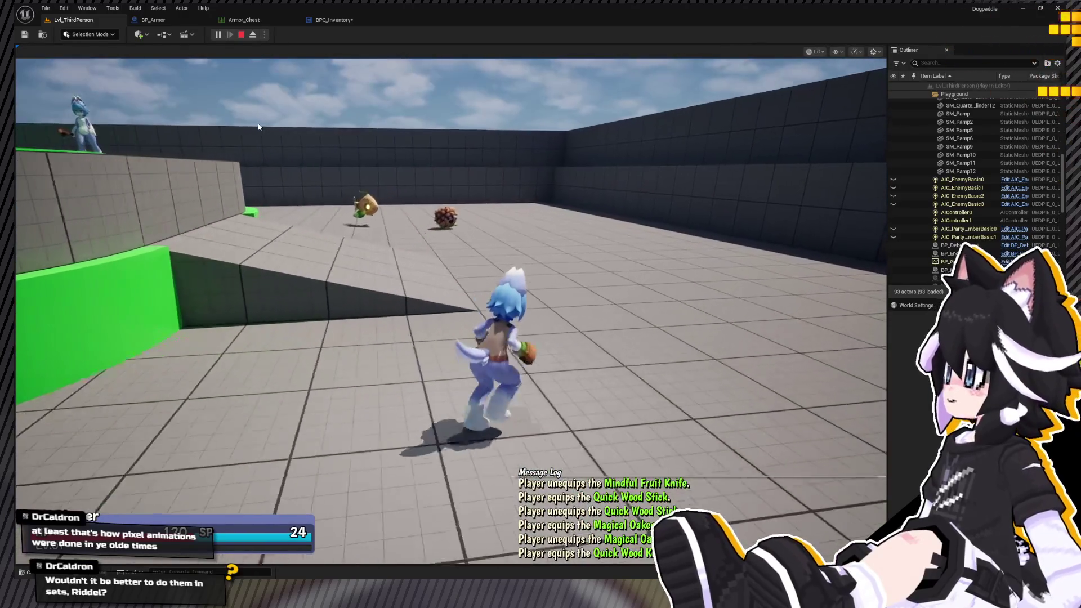
{"action": "key", "text": "Return"}
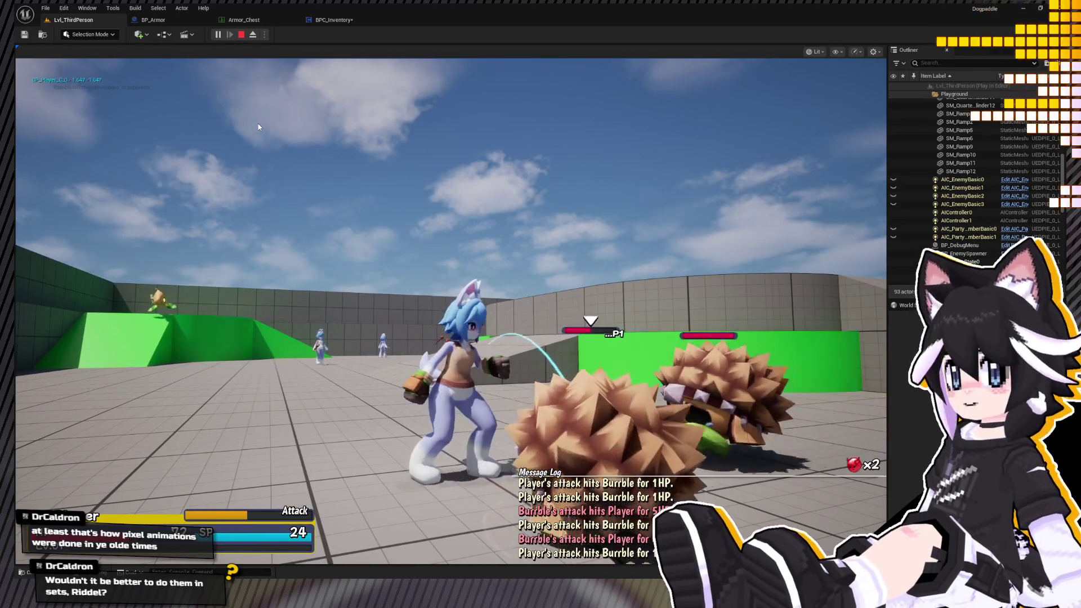
After fighting the Burrbles, stop Play In Editor with Esc to return to the viewport.
{"action": "key", "text": "Escape"}
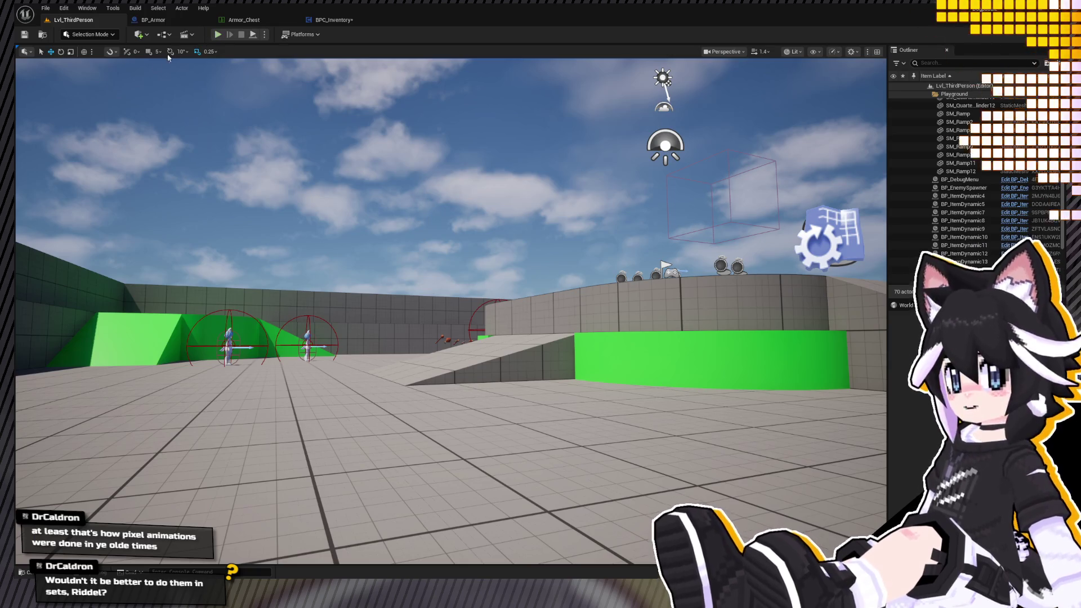
Start a new play-test with Alt+P, collect the loot, and equip the Skillful Wood Sword.
{"action": "key", "text": "alt+p"}
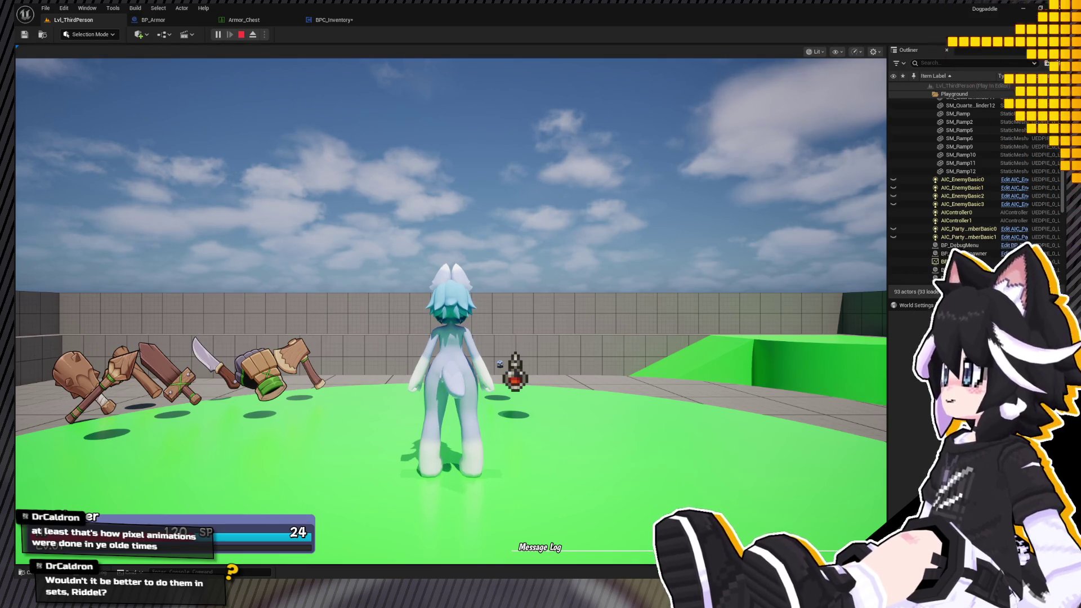
{"action": "mouse_move", "coordinate": [211, 423]}
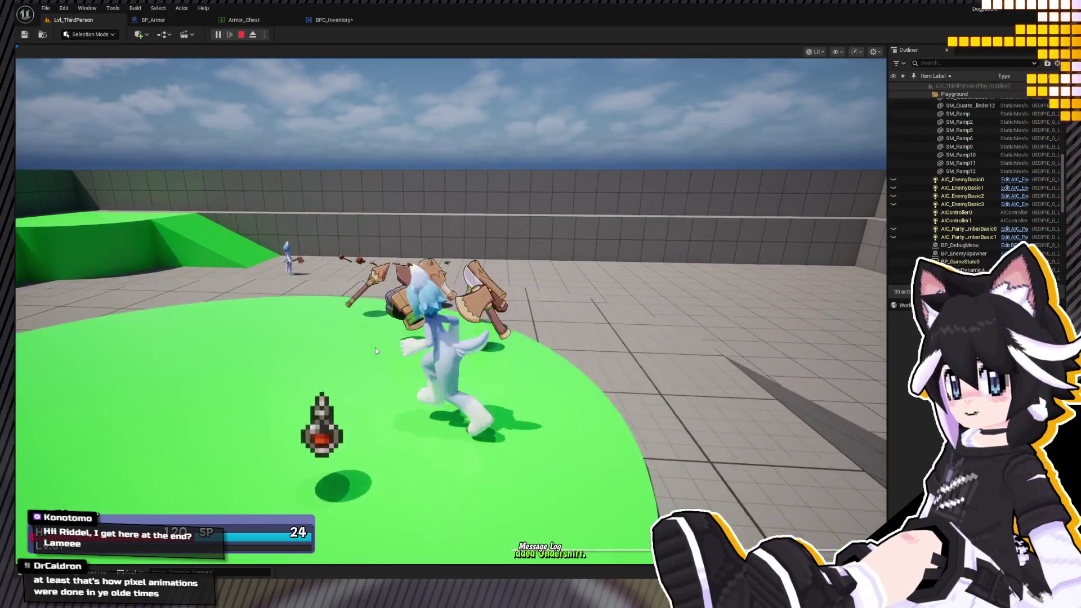
{"action": "key", "text": "Tab"}
{"action": "key", "text": "e"}
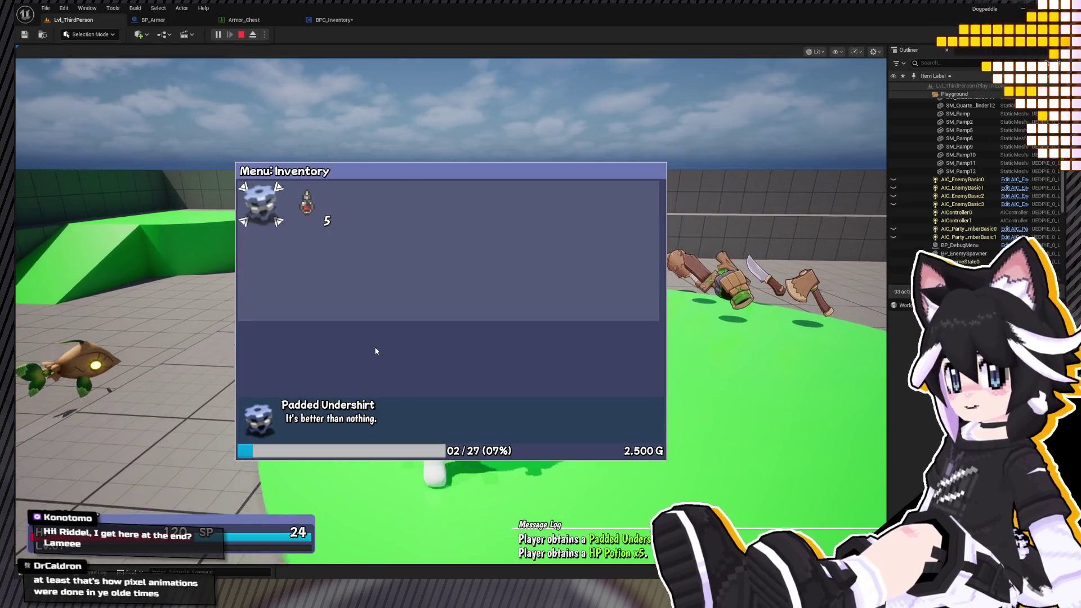
{"action": "key", "text": "Escape"}
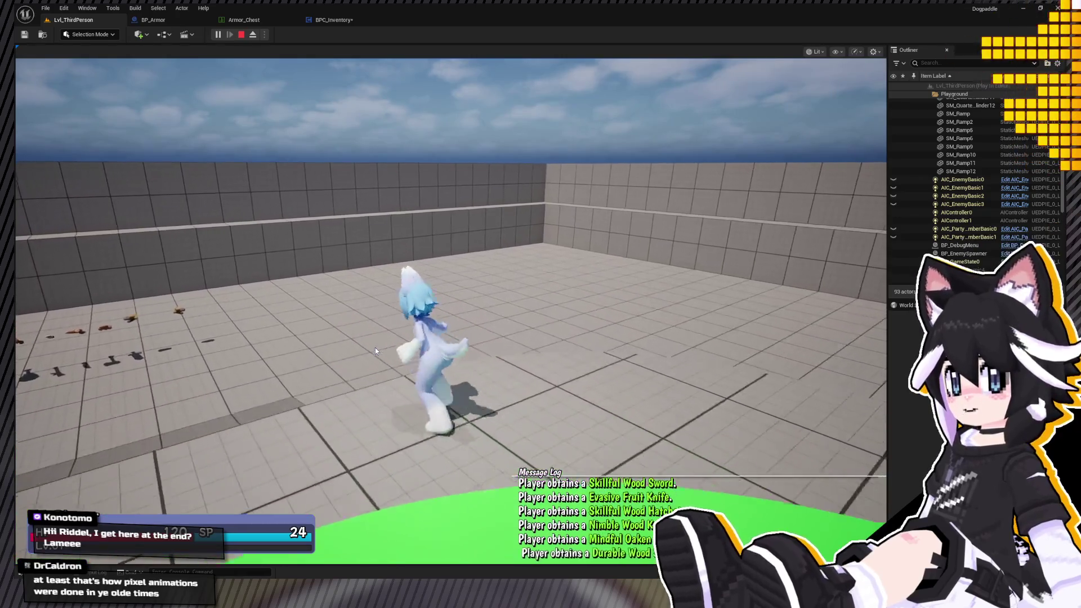
{"action": "key", "text": "Tab"}
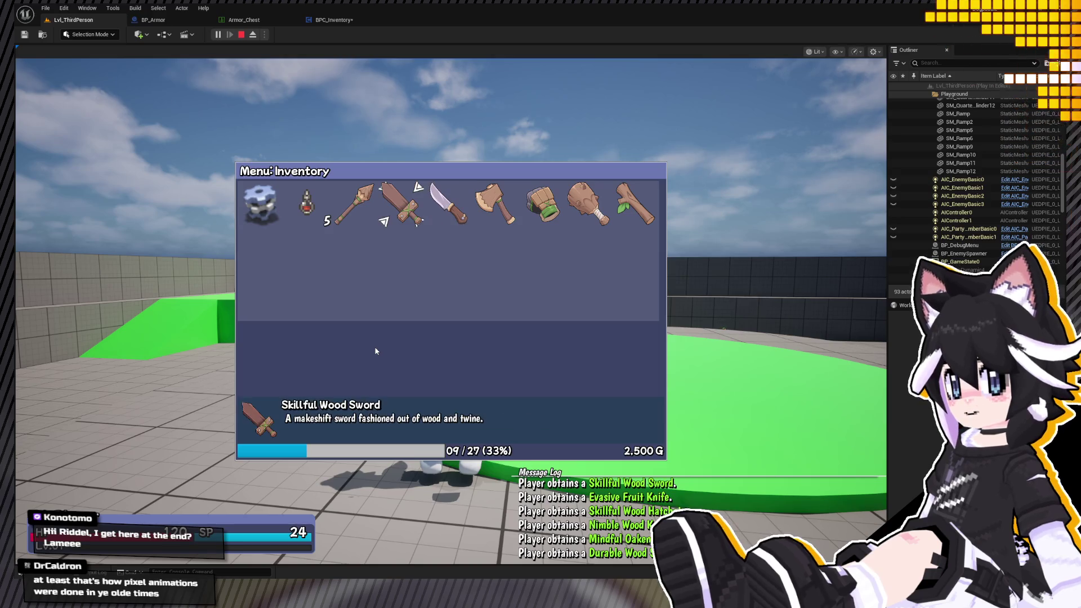
{"action": "key", "text": "Return"}
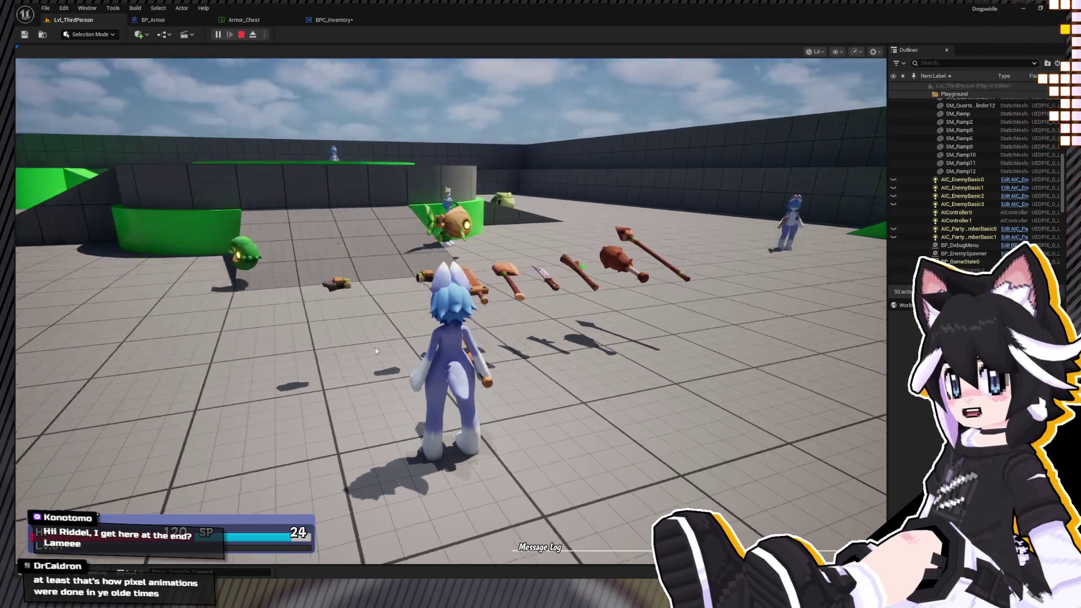
Swing the wooden sword at the enemy, then equip the Padded Undershirt from the inventory.
{"action": "left_click", "coordinate": [375, 347]}
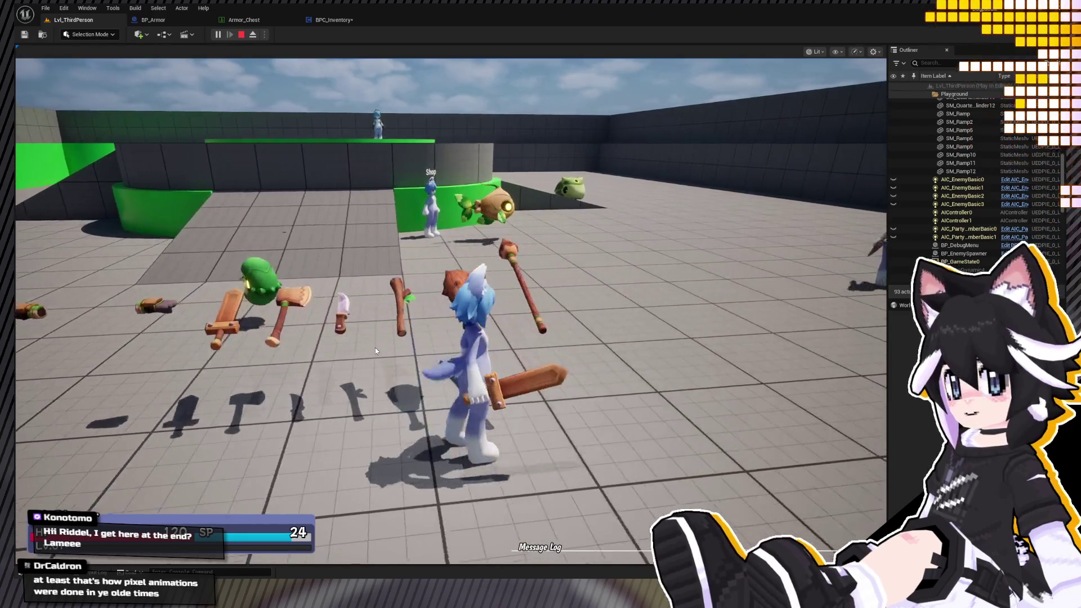
{"action": "left_click", "coordinate": [374, 347]}
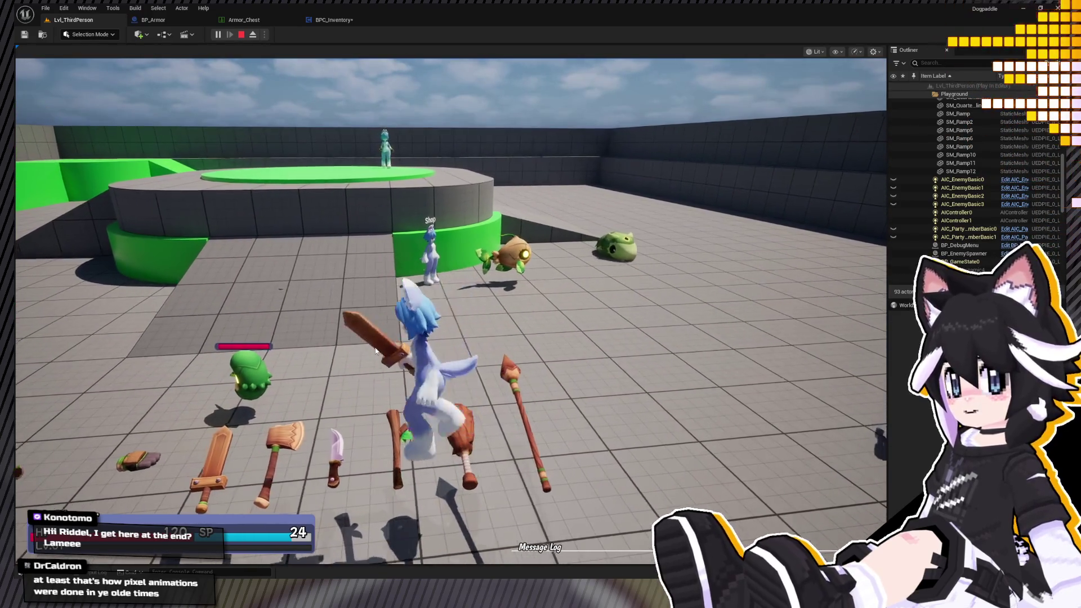
{"action": "key", "text": "i"}
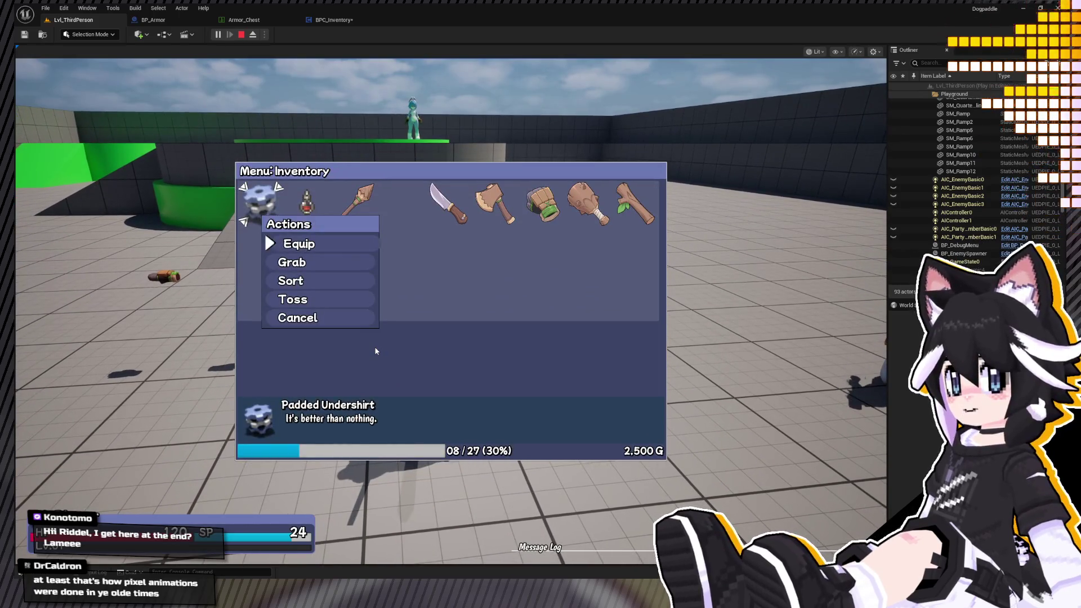
{"action": "key", "text": "i"}
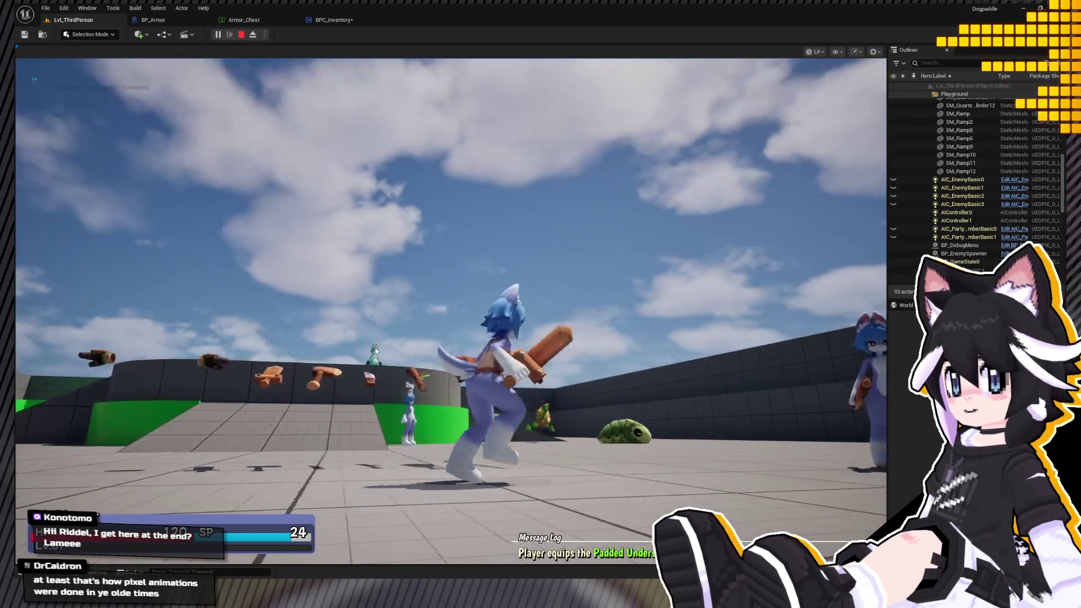
Move the character around to inspect the undershirt, swinging the sword at the green Burrble.
{"action": "key", "text": "s"}
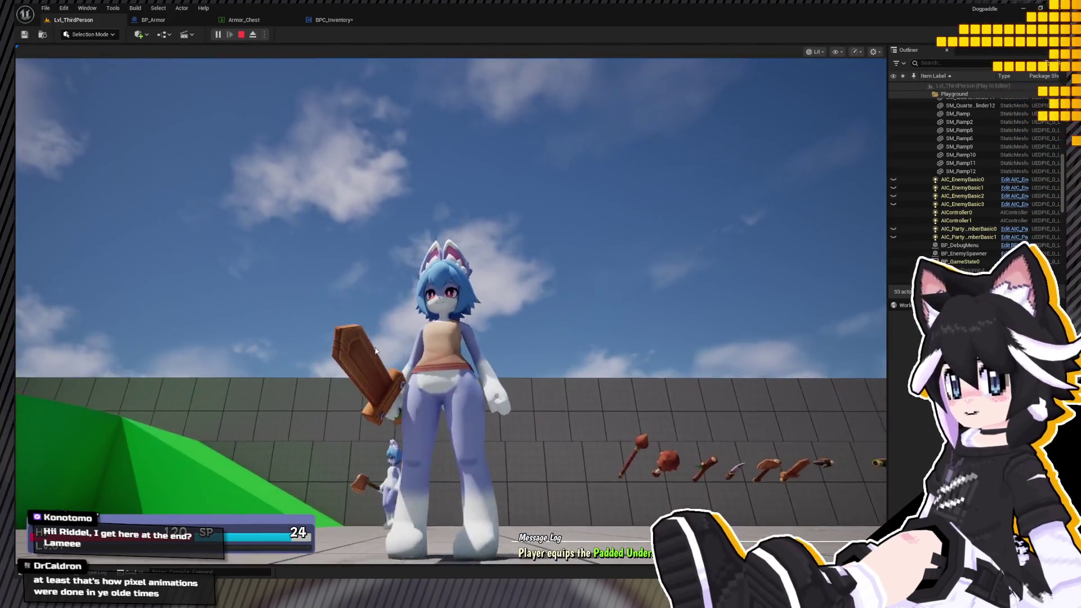
{"action": "key", "text": "w"}
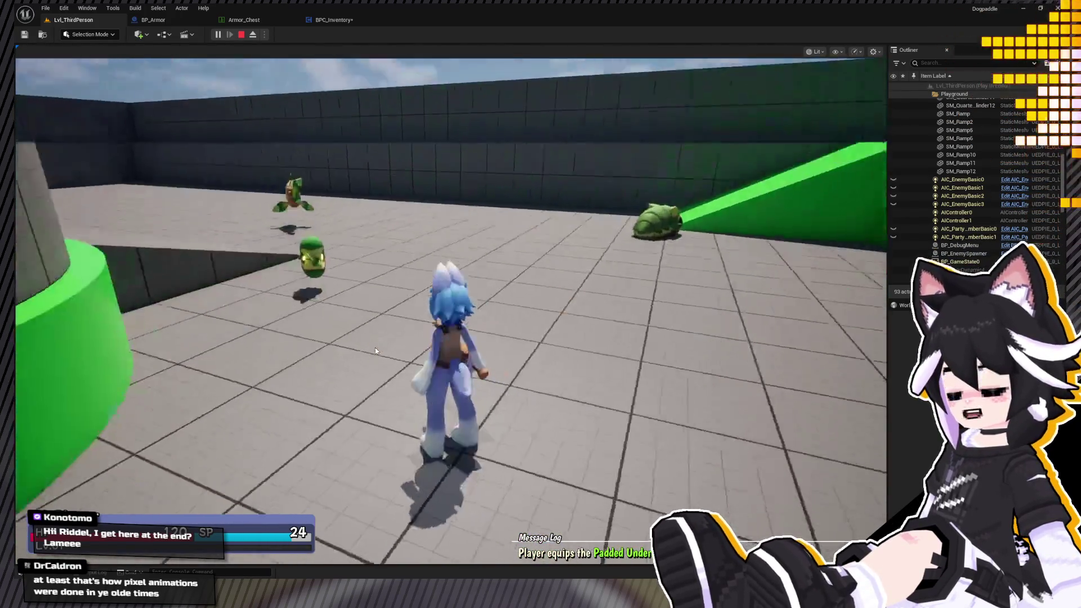
{"action": "key", "text": "s"}
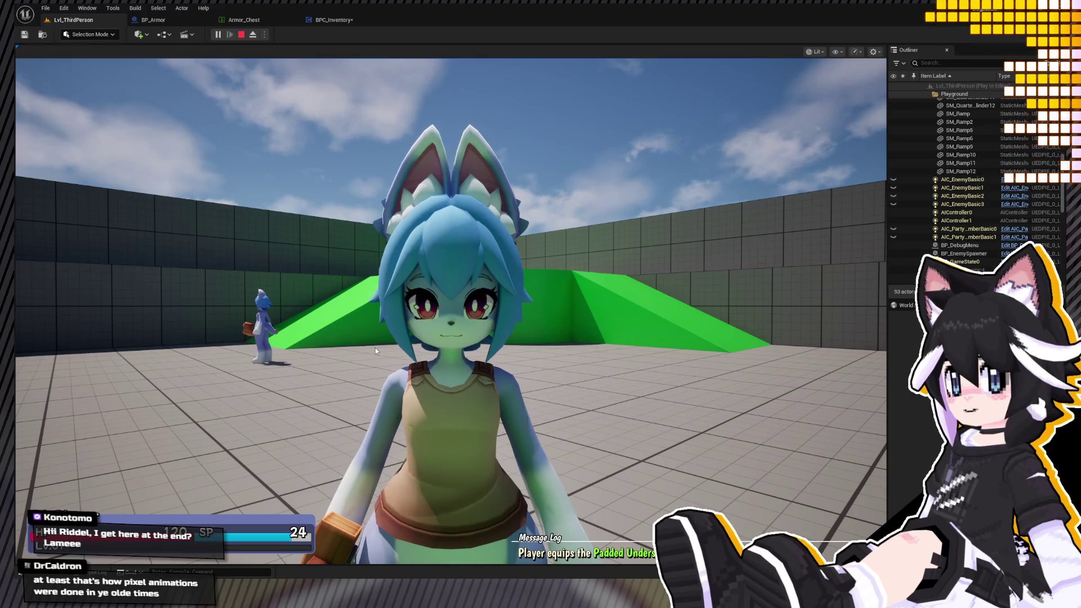
{"action": "key", "text": "w"}
{"action": "left_click", "coordinate": [375, 347]}
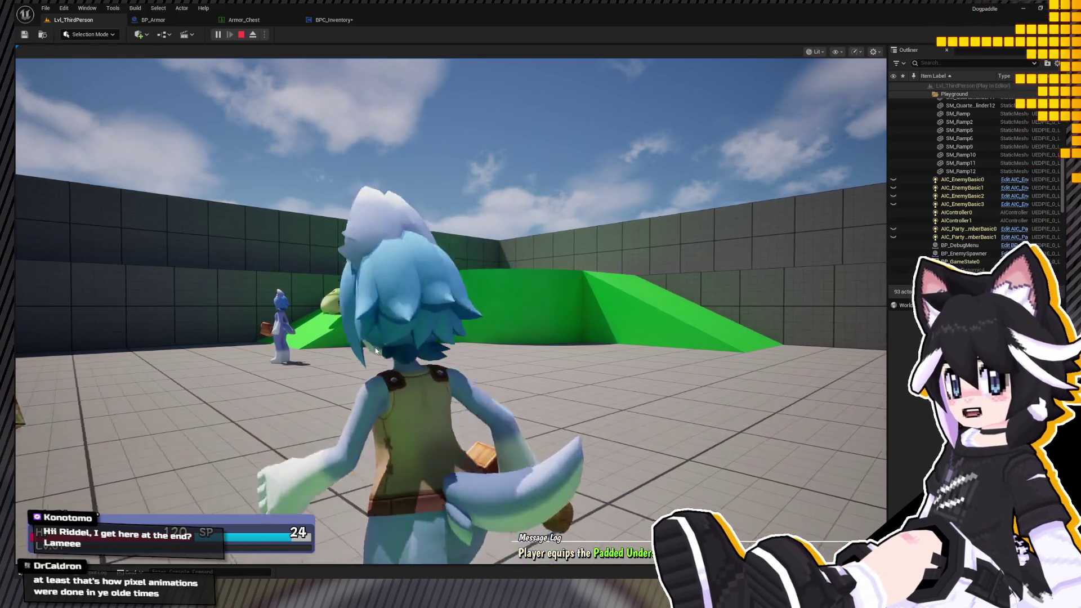
{"action": "key", "text": "s"}
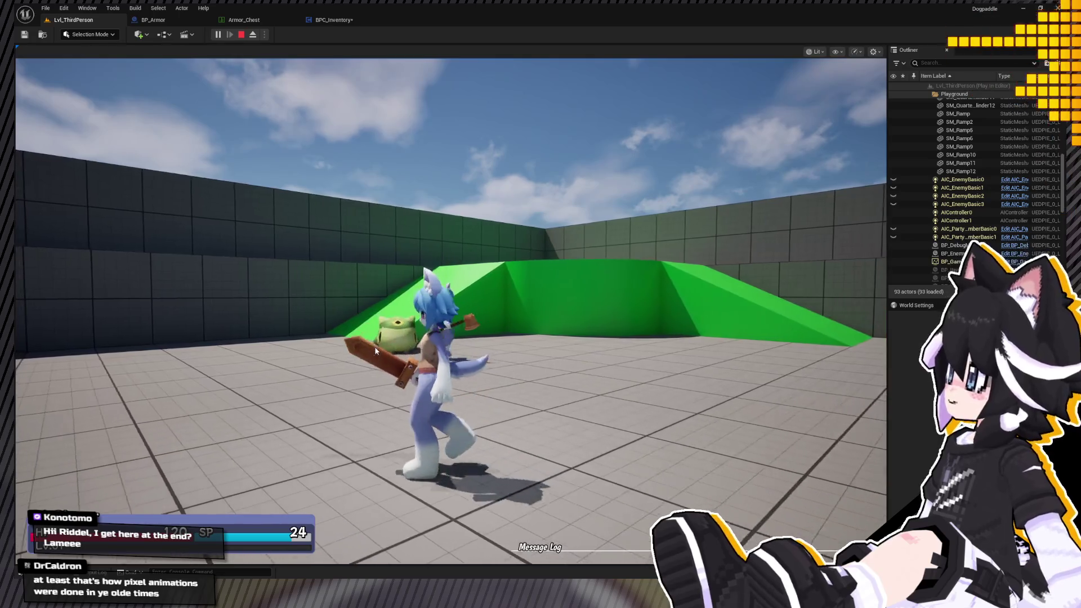
{"action": "left_click", "coordinate": [375, 346]}
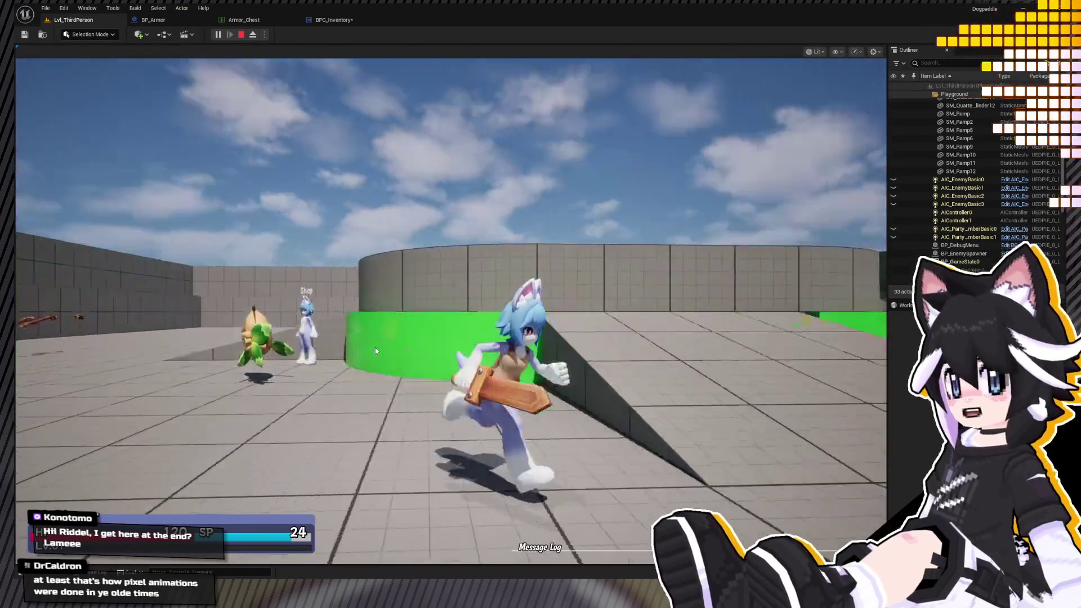
{"action": "key", "text": "a"}
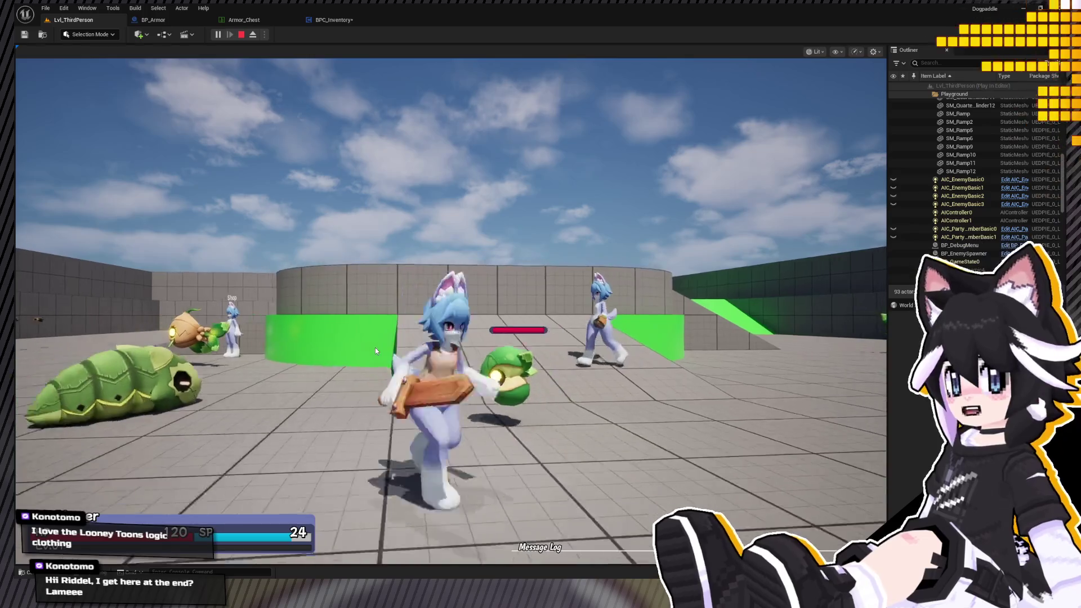
{"action": "left_click", "coordinate": [375, 346]}
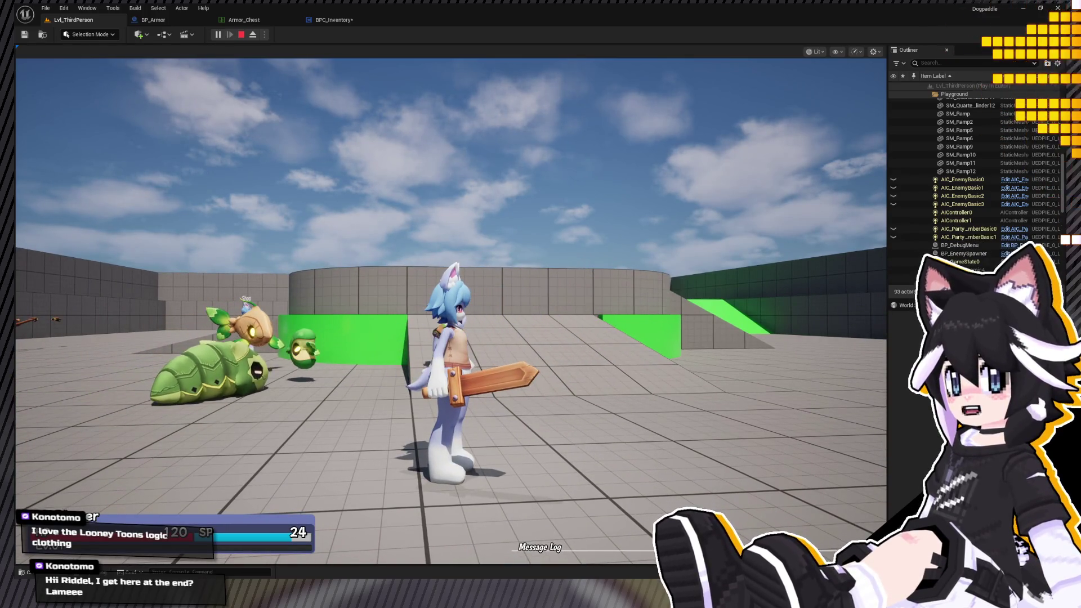